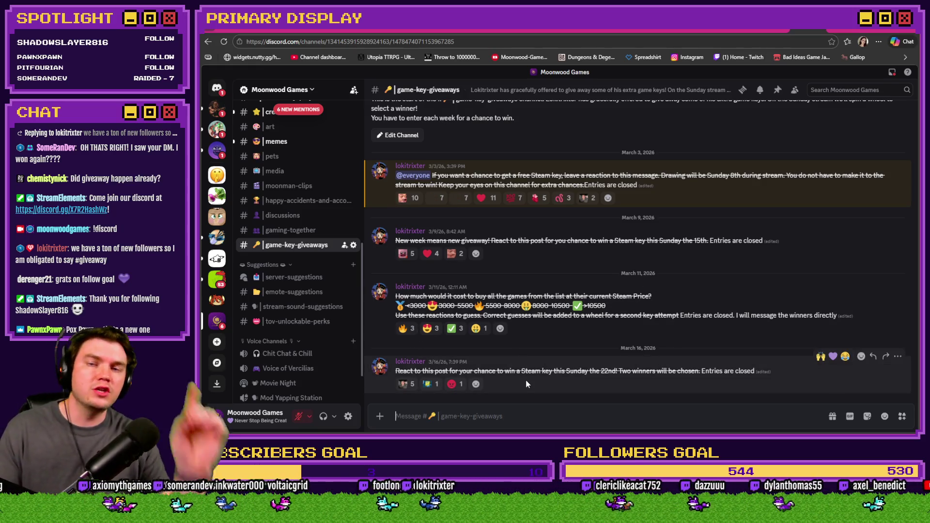
Switch to the wheelofnames.com tab with the five-entry Giveaway wheel.
key("ctrl+Tab")
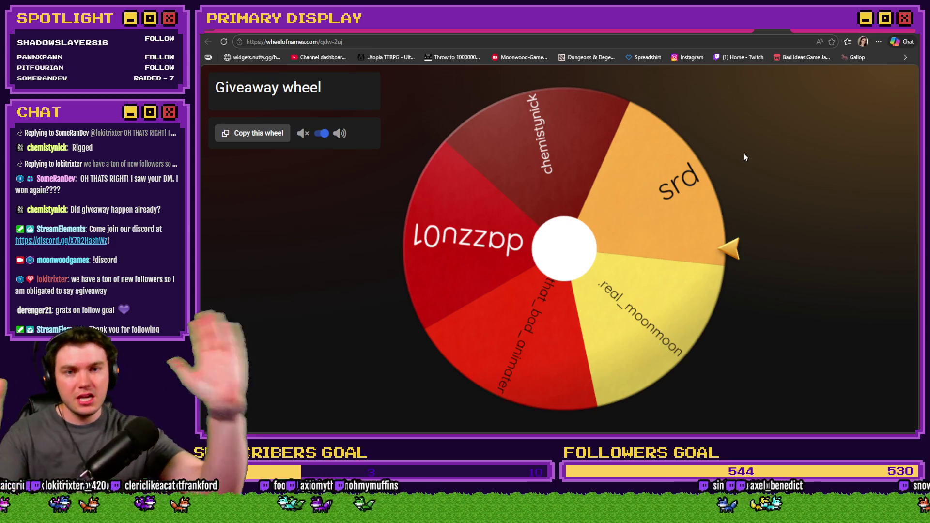
Go back to the Discord tab showing the game-key-giveaways channel.
left_click(793, 29)
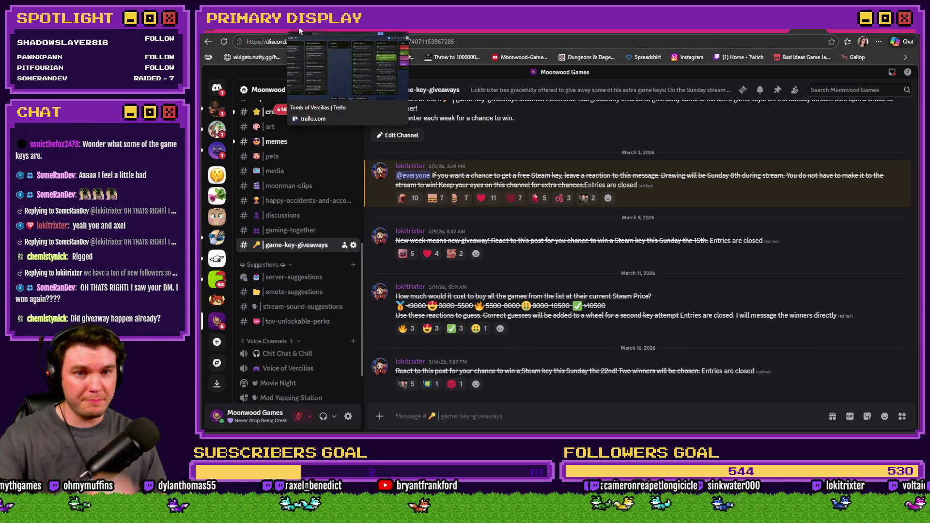
Bring up the Trello tab with the Tomb of Vercilias task board.
left_click(298, 28)
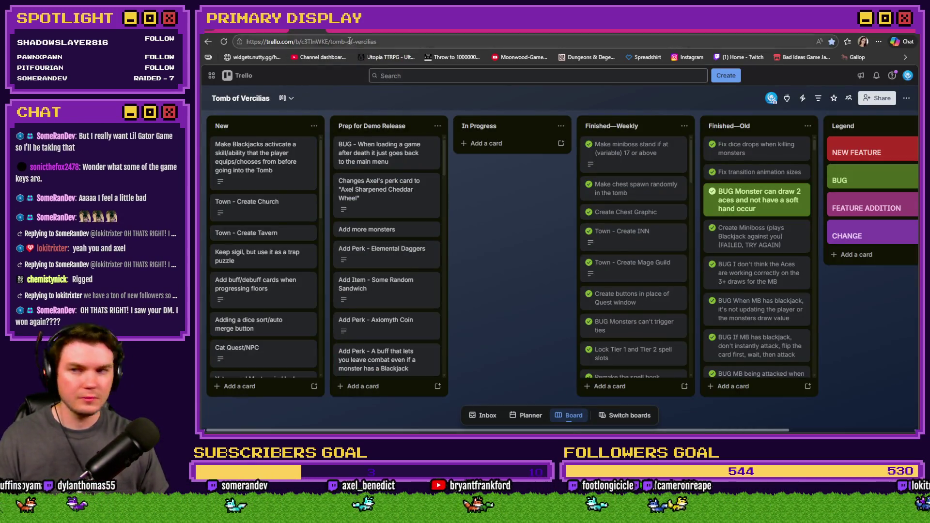
left_click(272, 30)
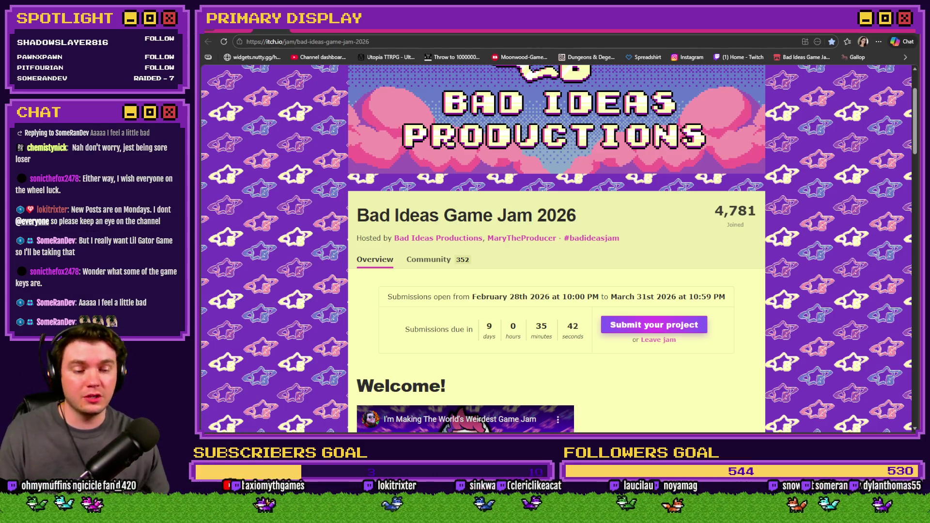
Switch from the browser to Photoshop with the chicken idle-game mockup.
key("alt+Tab")
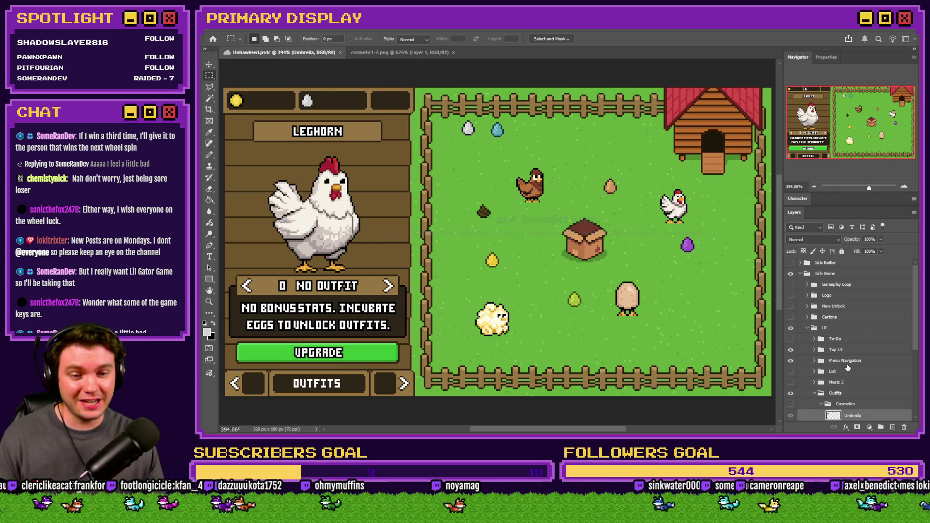
Turn on the Umbrella layer in the Cosmetics group so the red umbrella appears.
scroll(848, 366, "down", 2)
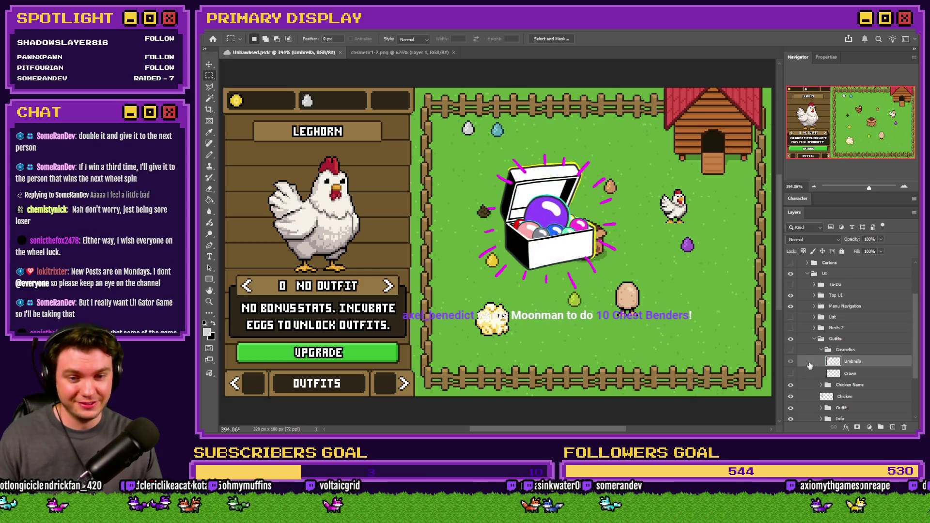
left_click(790, 360)
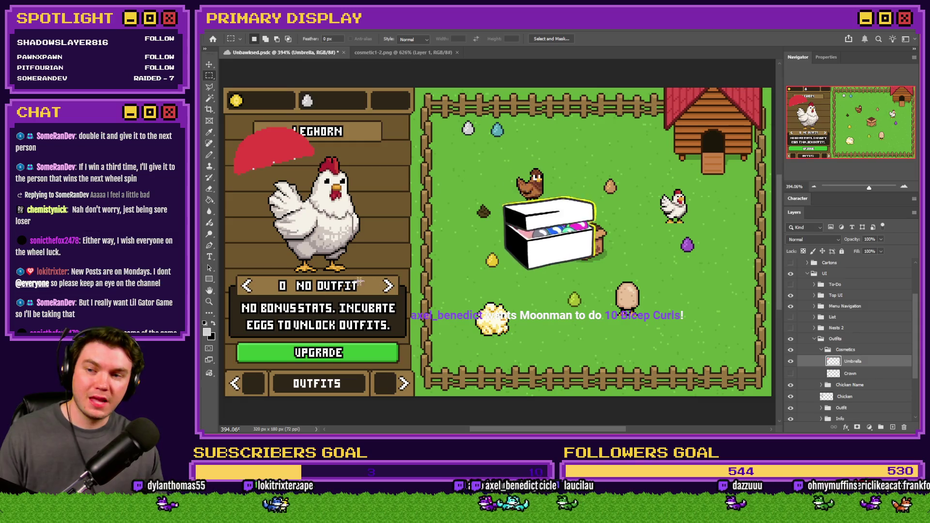
scroll(314, 280, "up", 3)
Compare cosmetics, ending with the Umbrella layer shown and the gold Crown layer hidden.
scroll(314, 281, "left", 2)
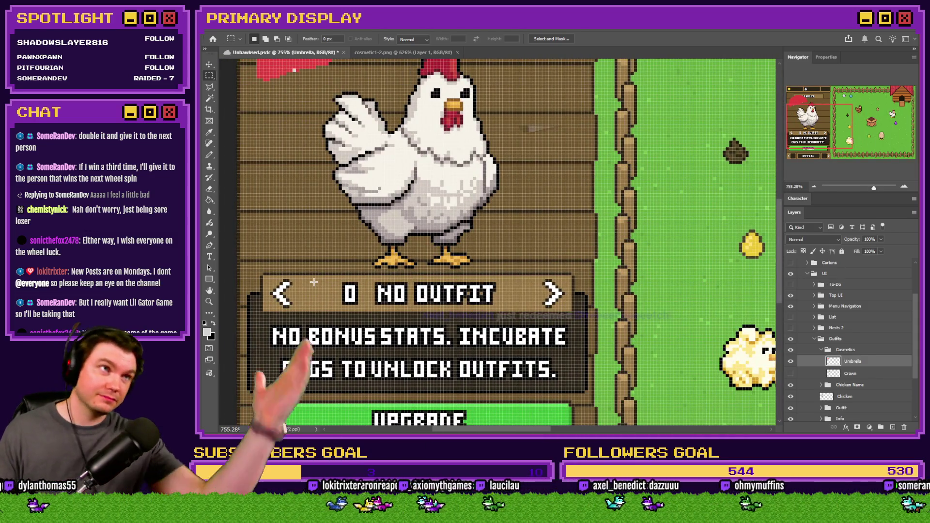
scroll(314, 282, "down", 2)
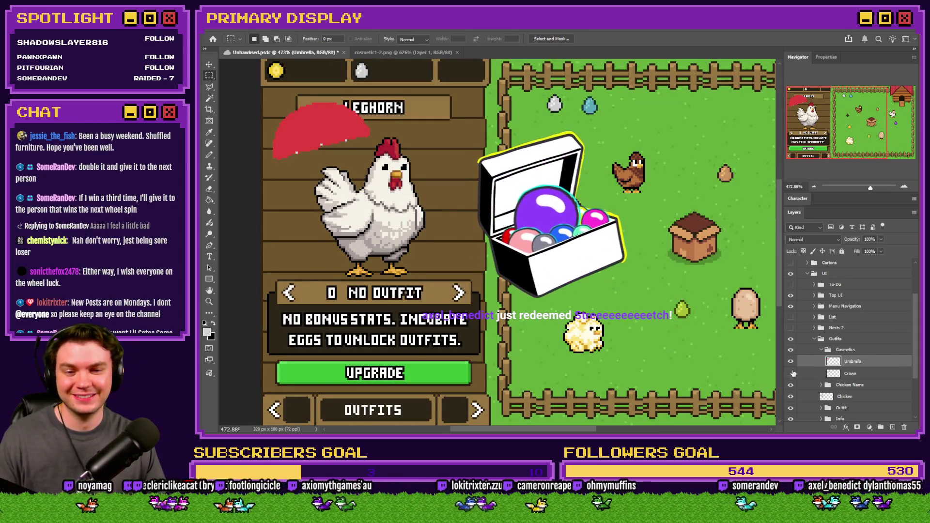
left_click(790, 361)
left_click(791, 374)
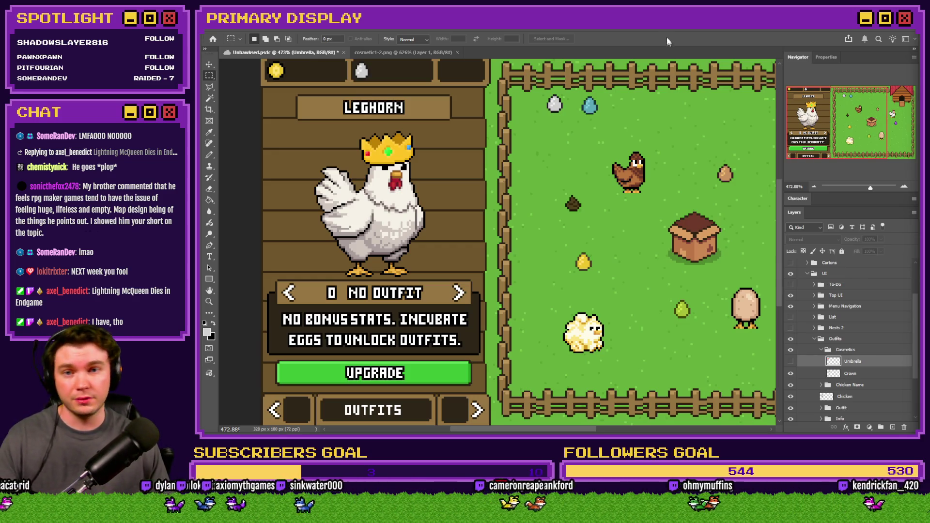
left_click(790, 361)
left_click(790, 374)
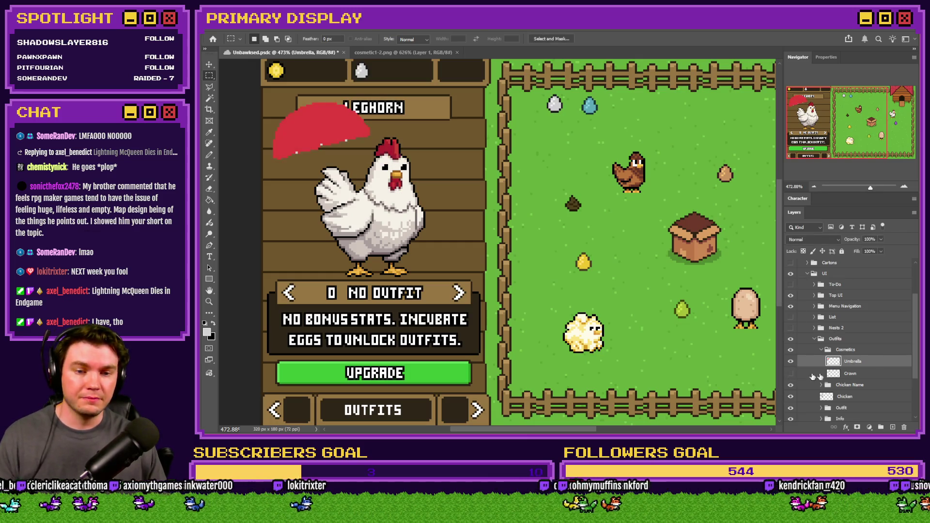
Zoom in and test grey pencil pixels on the canopy's upper-left edge, then undo them.
scroll(320, 132, "up", 3)
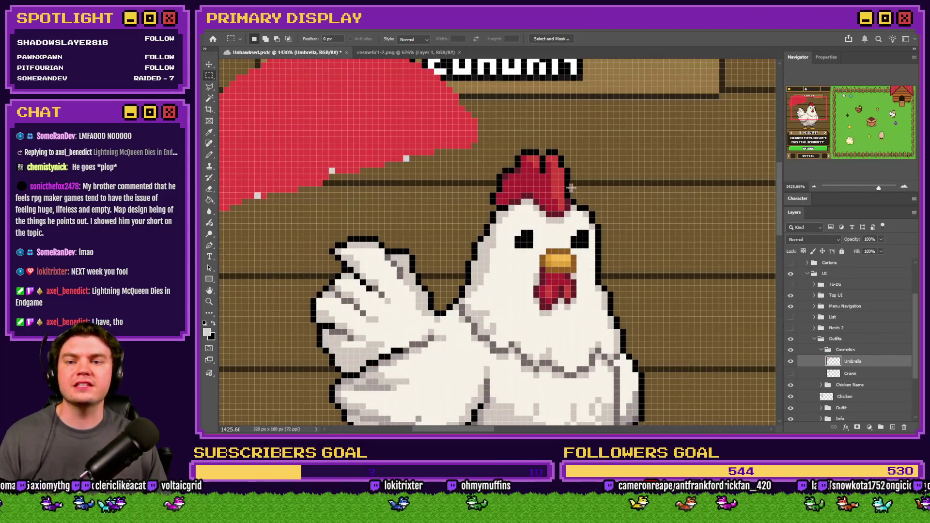
scroll(572, 188, "down", 3)
scroll(380, 148, "up", 2)
left_click(209, 154)
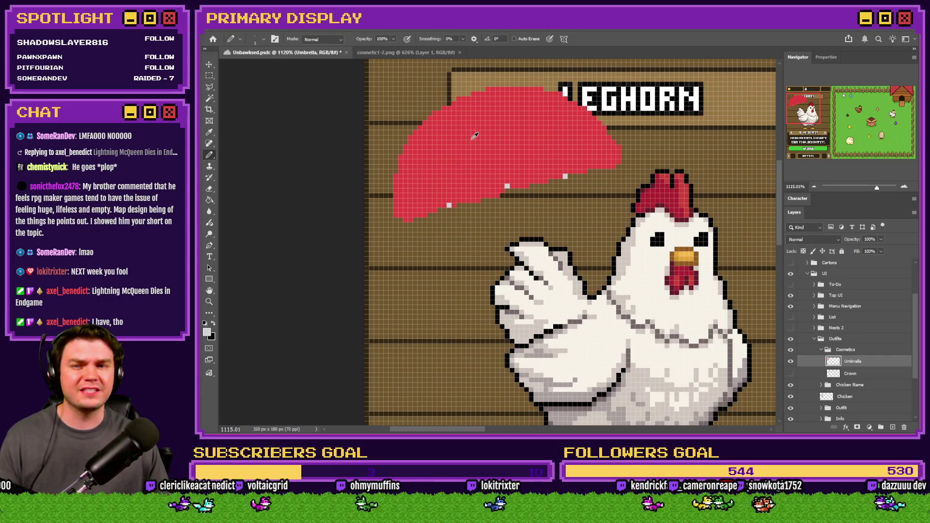
scroll(474, 137, "up", 2)
scroll(434, 279, "up", 2)
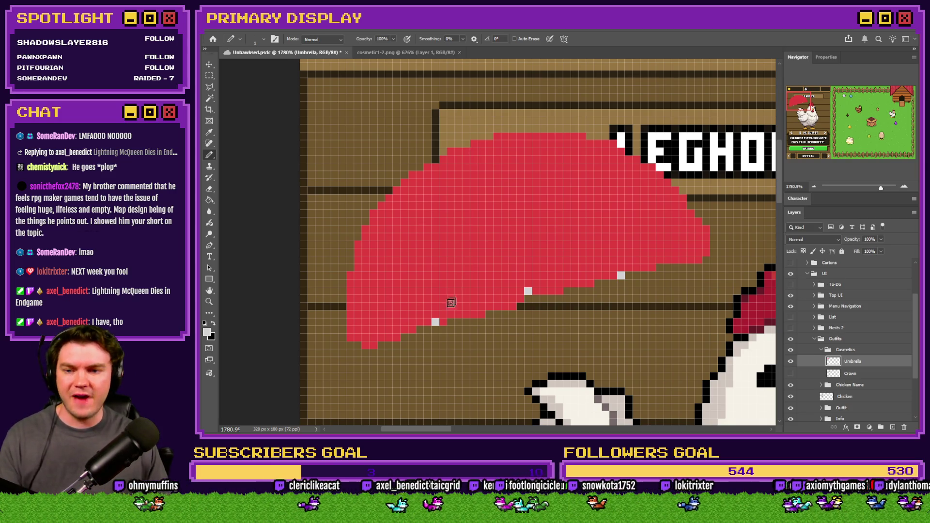
left_click_drag(466, 151, 473, 144)
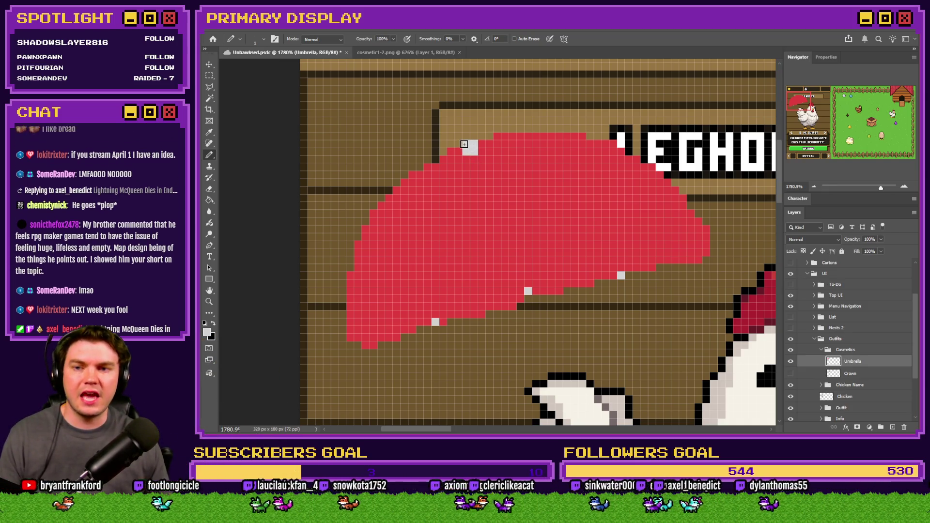
left_click_drag(466, 136, 459, 143)
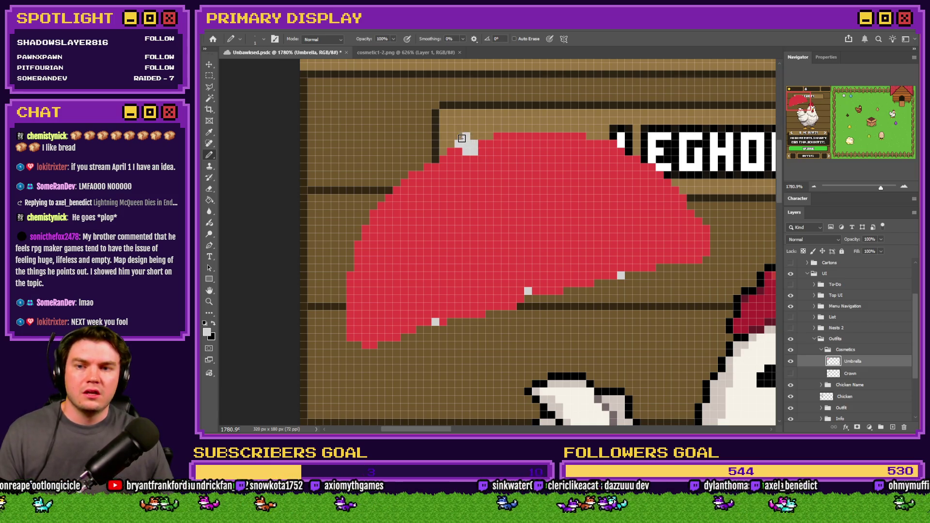
left_click(458, 130)
left_click(451, 129)
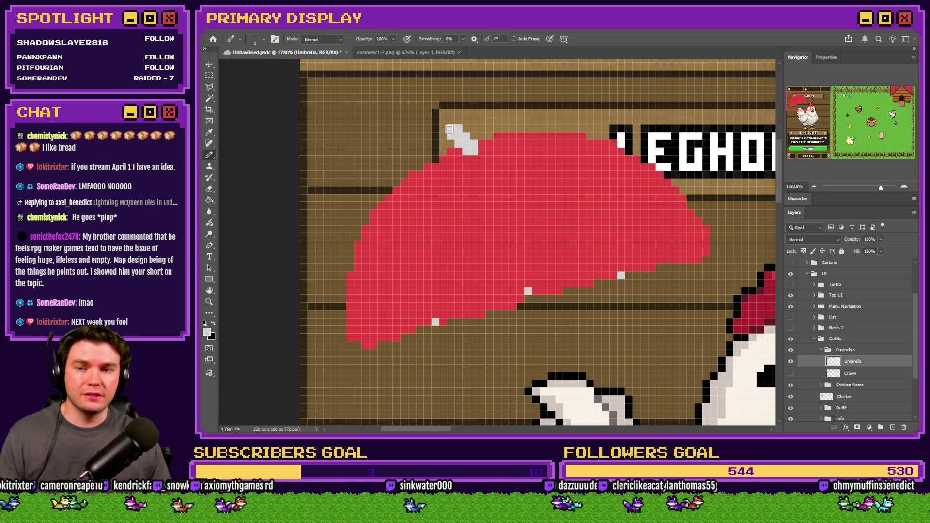
key("ctrl+z")
key("ctrl+z")
key("ctrl+z")
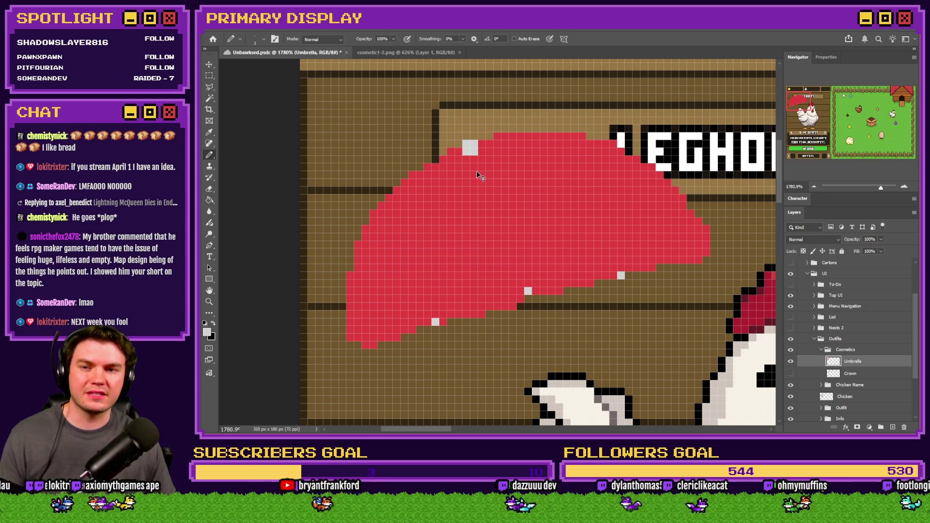
key("ctrl+z")
key("ctrl+z")
Try elliptical selections across the umbrella canopy top, then deselect.
left_click_drag(209, 76, 241, 88)
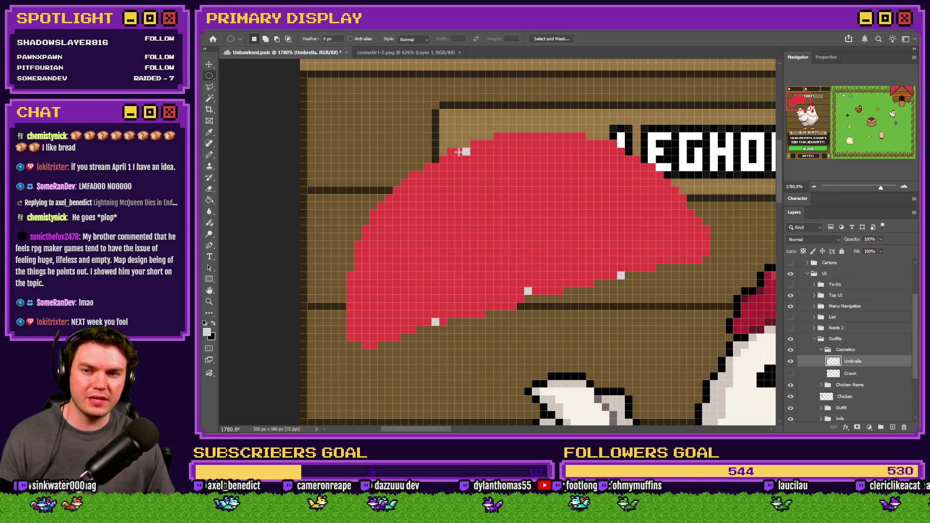
left_click_drag(459, 150, 348, 345)
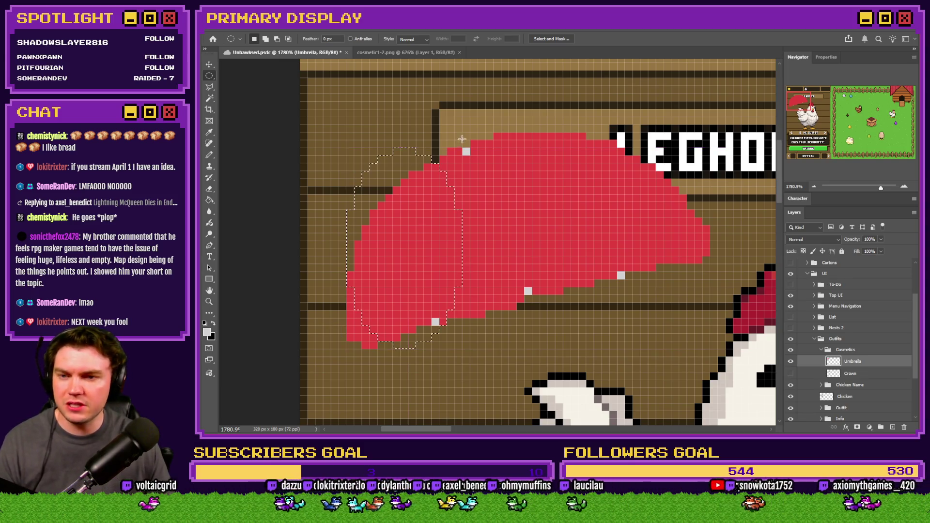
mouse_move(469, 141)
left_mouse_down()
mouse_move(706, 253)
mouse_move(723, 239)
left_mouse_up()
key("ctrl+d")
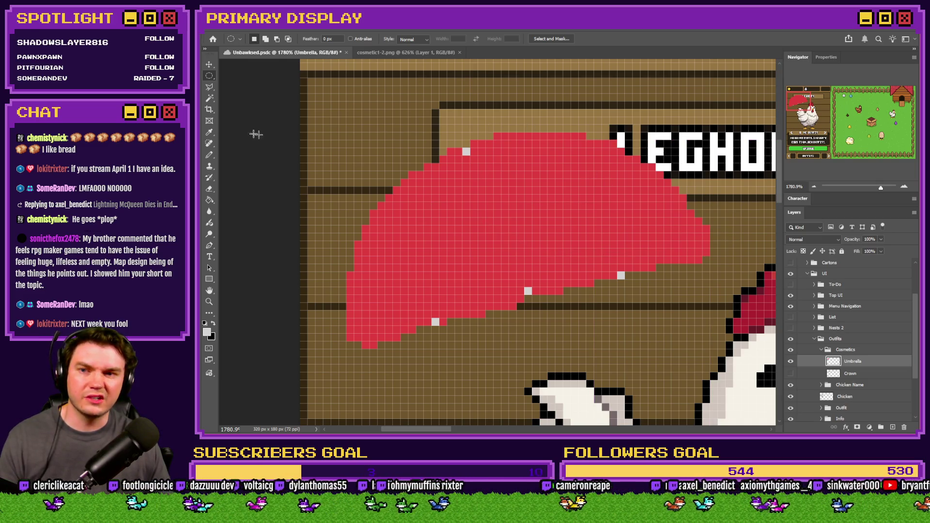
Pencil a pale pixel at the canopy's top edge and a white pixel on the umbrella.
left_click(210, 155)
left_click(481, 143)
left_click(460, 156, "alt")
left_click(464, 152)
left_click(481, 144, "alt")
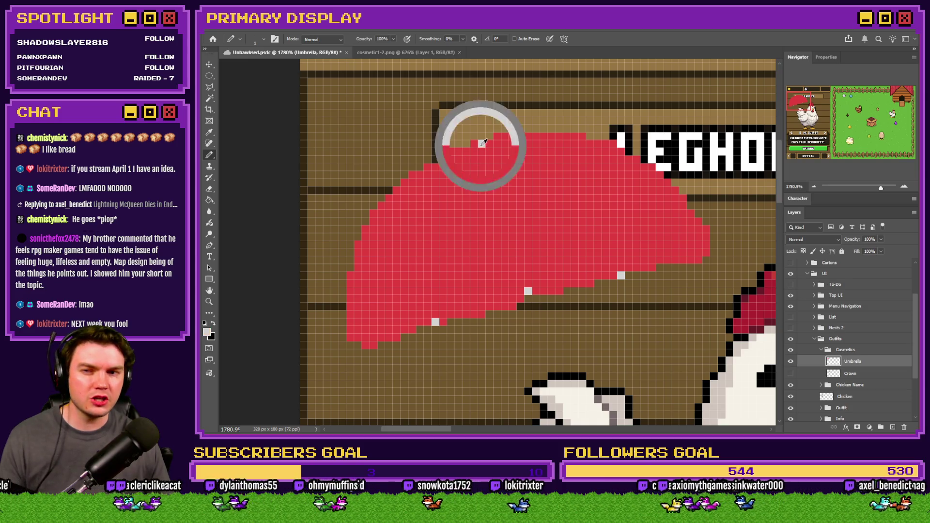
left_click(436, 321)
Make an elliptical selection across the umbrella and nudge it into position.
right_click(210, 76)
left_click(245, 86)
mouse_move(594, 109)
left_mouse_down()
mouse_move(378, 291)
mouse_move(390, 367)
mouse_move(374, 334)
mouse_move(407, 339)
left_mouse_up()
mouse_move(457, 245)
left_mouse_down()
mouse_move(475, 275)
mouse_move(486, 275)
left_mouse_up()
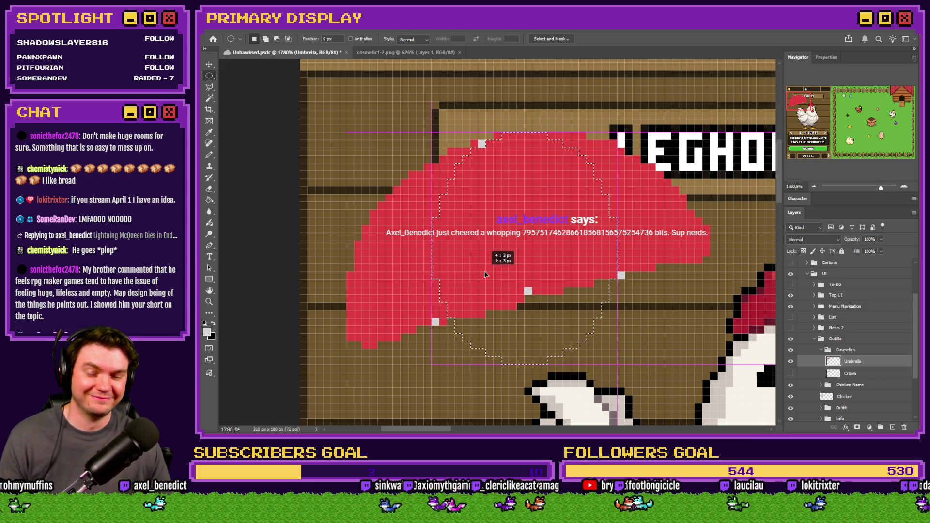
mouse_move(485, 274)
left_mouse_down()
mouse_move(465, 279)
mouse_move(481, 281)
left_mouse_up()
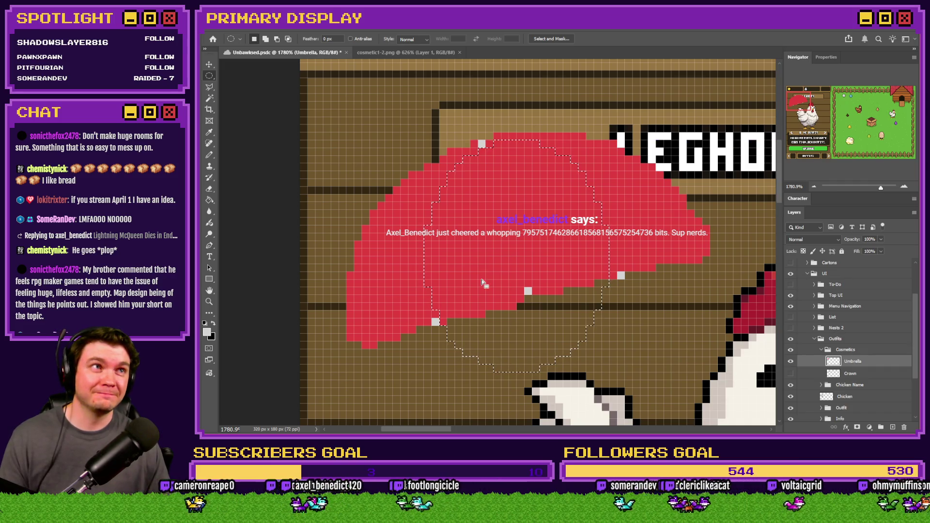
Pencil a curved light-grey stripe down the canopy's left side, then a grey line across it.
left_click(211, 155)
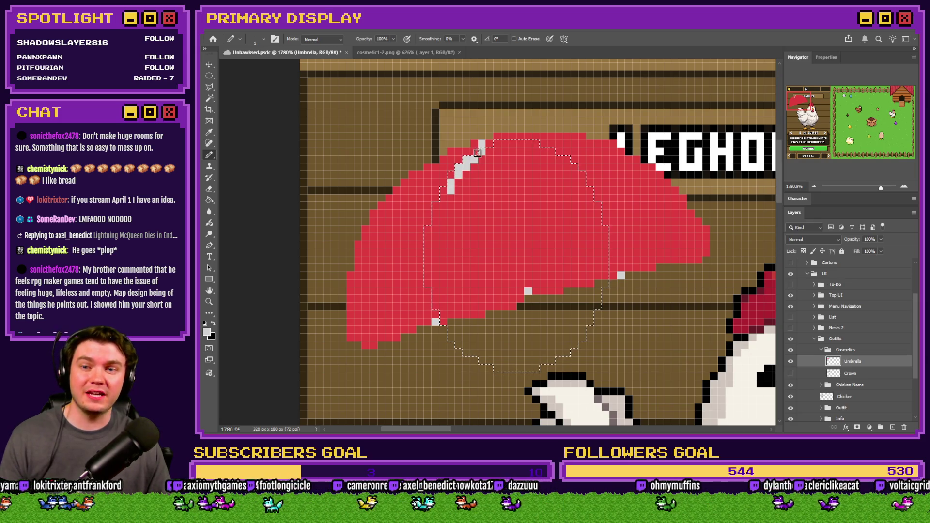
mouse_move(444, 188)
left_mouse_down()
mouse_move(426, 272)
mouse_move(434, 245)
mouse_move(434, 314)
left_mouse_up()
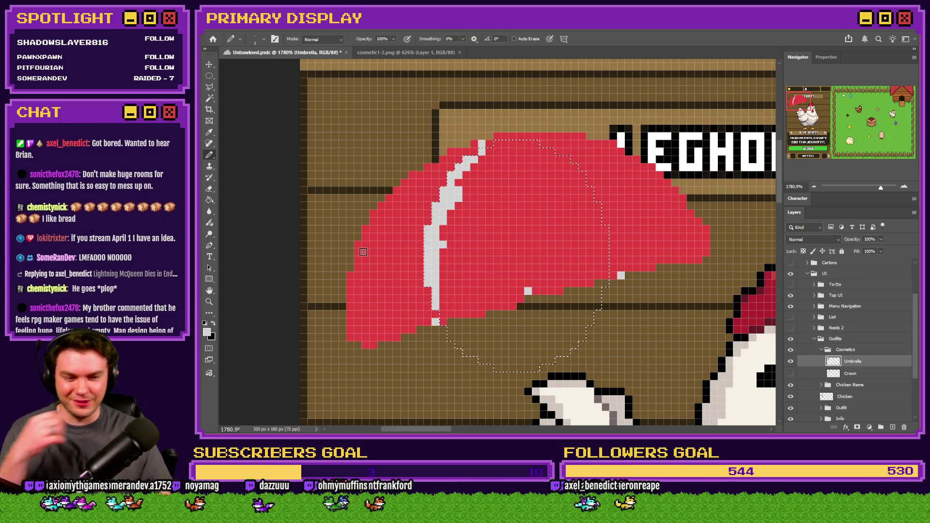
key("ctrl+d")
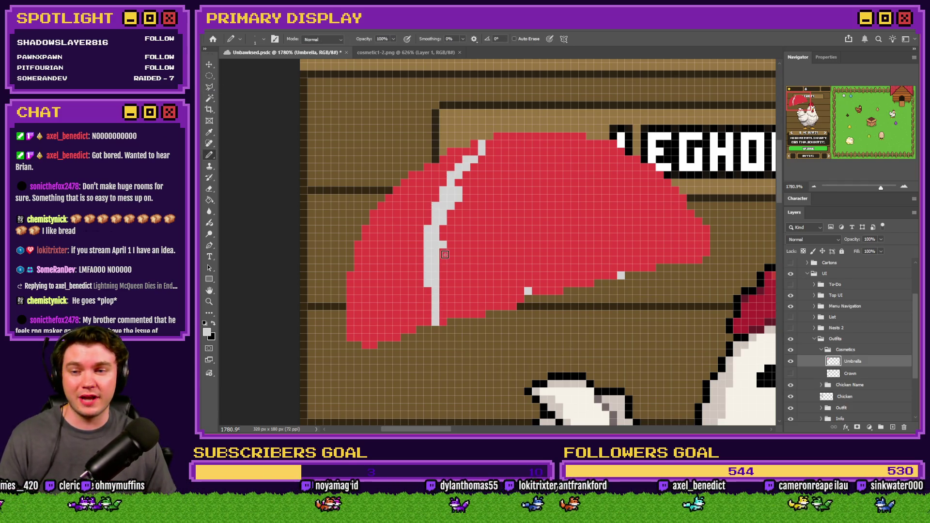
left_click(475, 151)
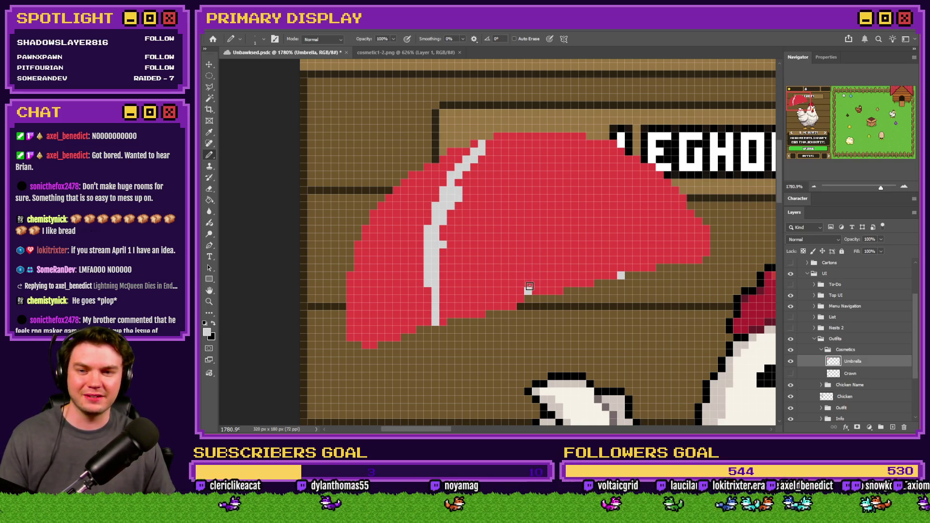
mouse_move(528, 282)
left_mouse_down()
mouse_move(507, 242)
mouse_move(487, 145)
mouse_move(466, 199)
mouse_move(454, 187)
mouse_move(449, 216)
mouse_move(475, 208)
mouse_move(484, 257)
mouse_move(482, 193)
mouse_move(447, 321)
mouse_move(521, 298)
mouse_move(496, 206)
mouse_move(487, 272)
mouse_move(458, 303)
mouse_move(509, 286)
mouse_move(499, 269)
mouse_move(491, 291)
left_mouse_up()
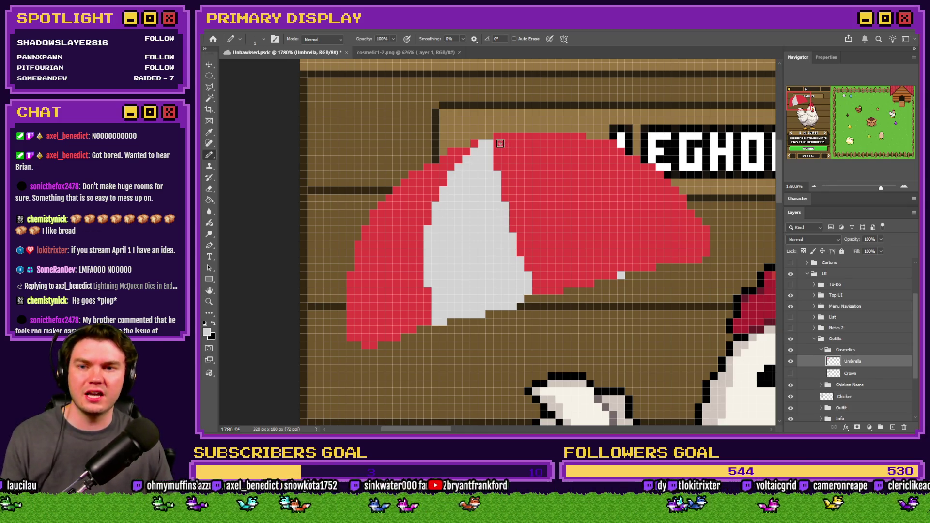
Outline a second light-grey stripe from the canopy peak toward its right edge.
mouse_move(498, 142)
left_mouse_down()
mouse_move(526, 144)
mouse_move(589, 177)
mouse_move(626, 240)
mouse_move(630, 267)
left_mouse_up()
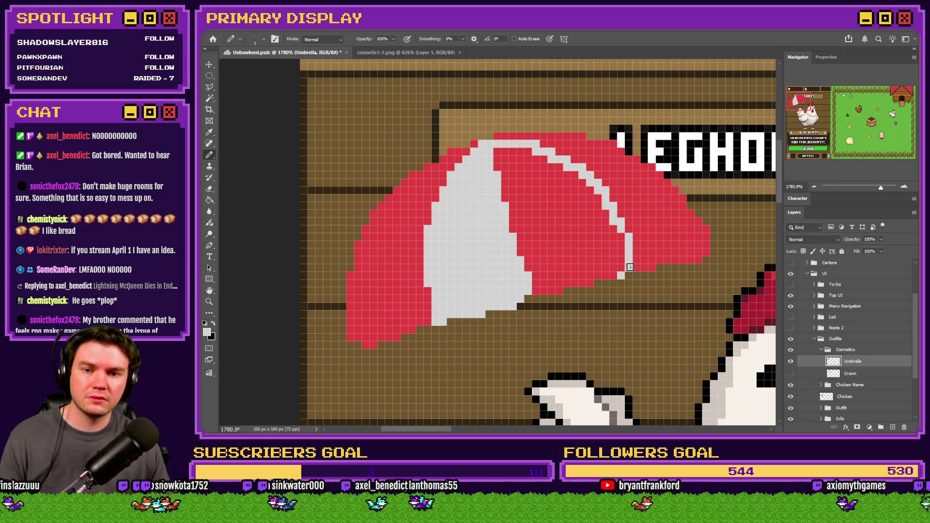
left_click_drag(501, 138, 612, 146)
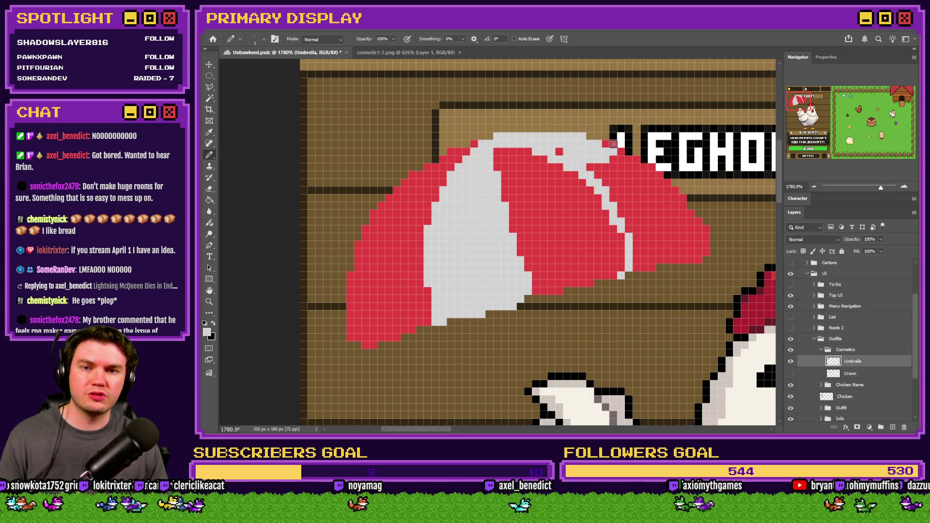
left_click(211, 200)
Fill the right stripe light grey and touch up red pixels along the canopy peak.
left_click(633, 193)
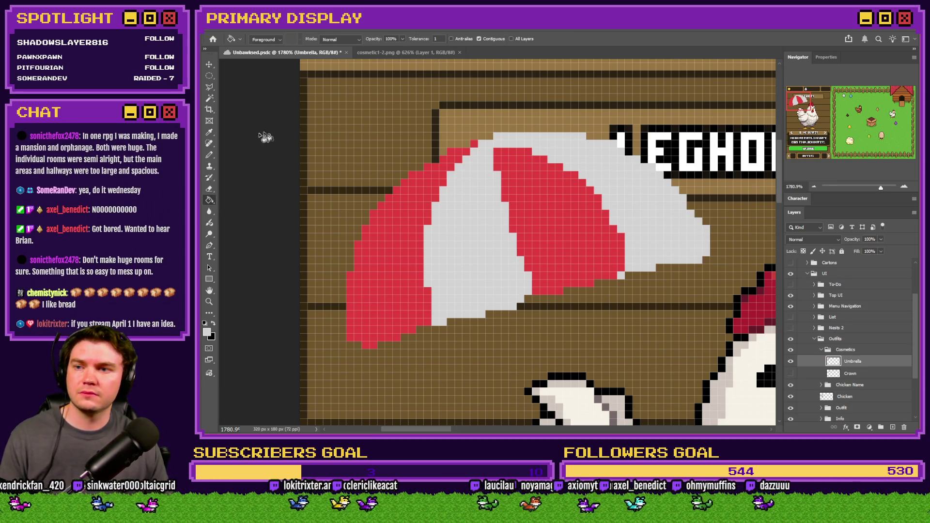
left_click(210, 154)
left_click(571, 231, "alt")
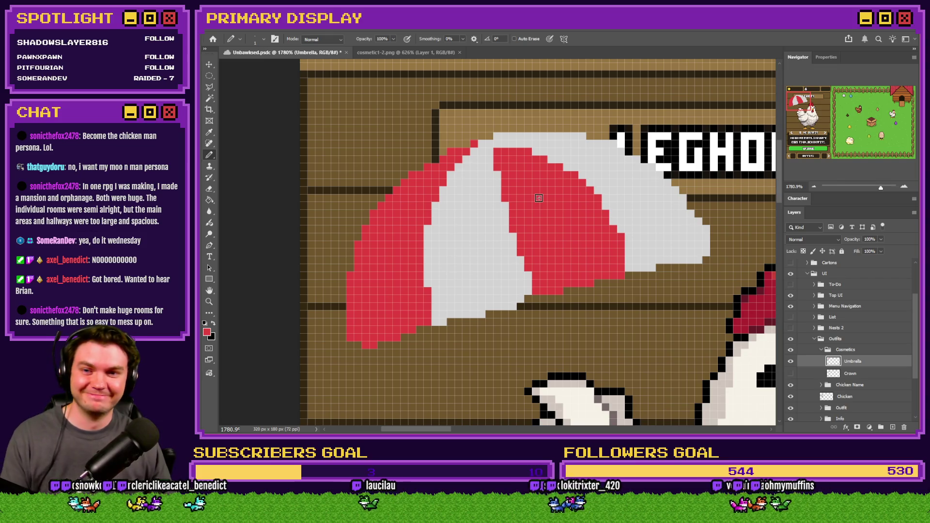
left_click(506, 144)
left_click(497, 138)
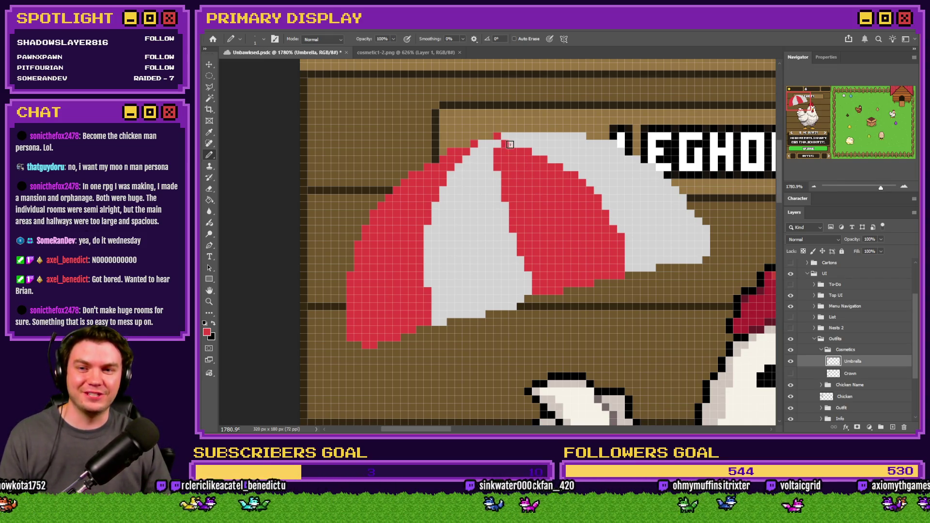
left_click(489, 144)
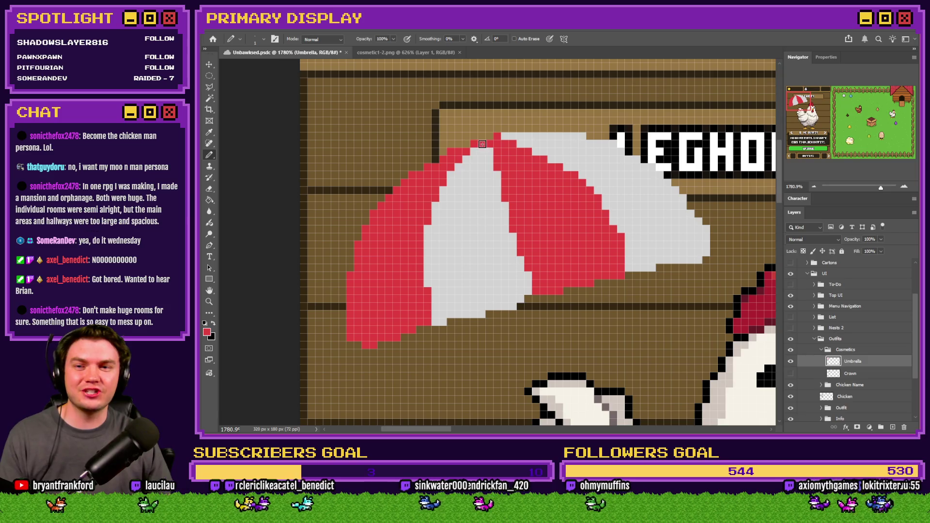
key("ctrl+z")
left_click(490, 144)
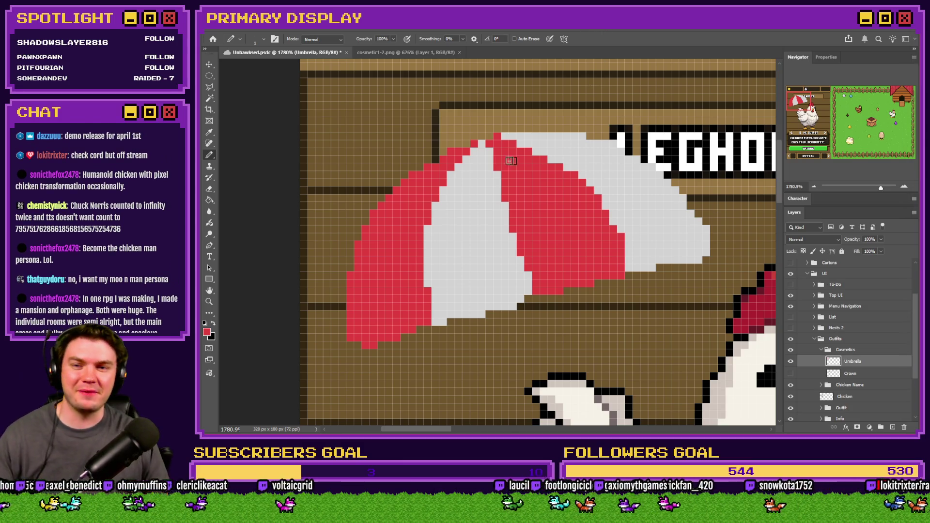
Turn the peak pixel light grey, widen the red stripe by one column, then bring up the game jam page.
left_click(514, 135, "alt")
left_click(497, 136)
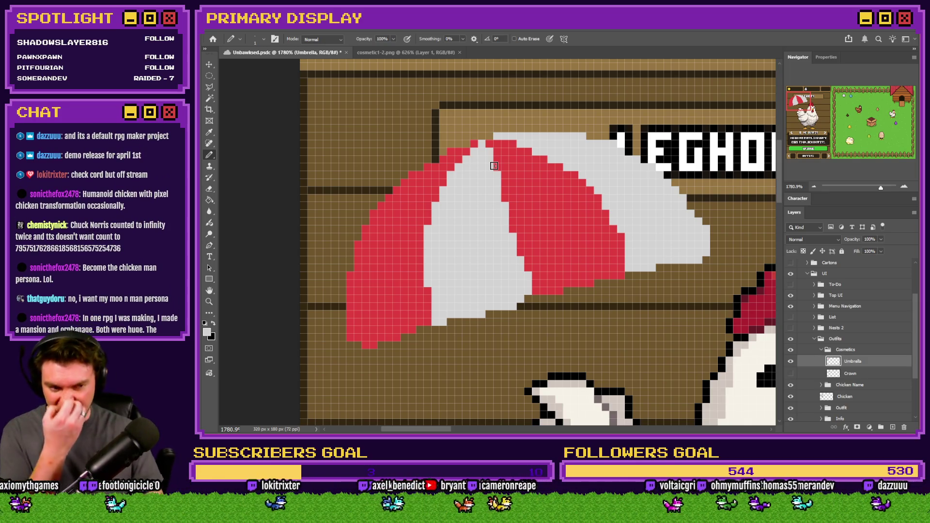
left_click(493, 165)
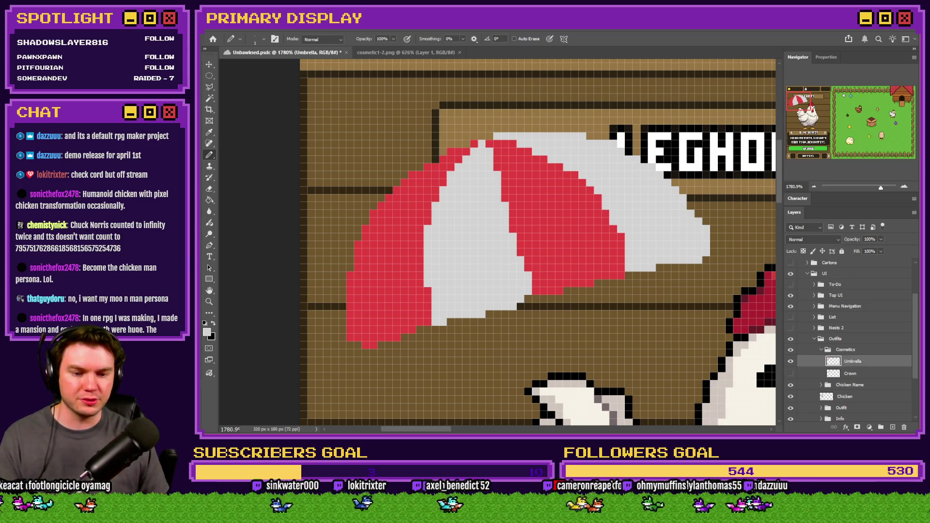
key("alt+Tab")
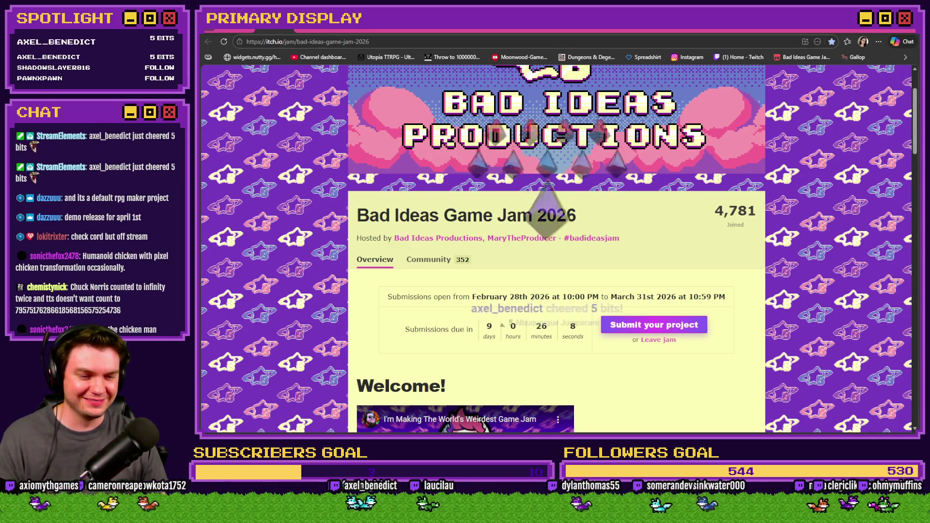
Leave the itch.io Bad Ideas Game Jam 2026 page and switch back to the umbrella mockup in Photoshop.
key("alt+Tab")
key("alt+Tab")
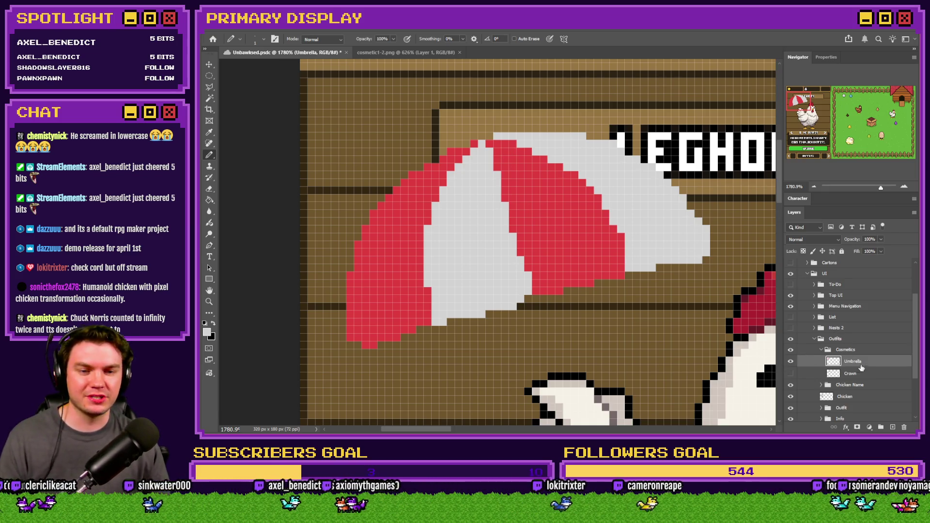
Save the mockup and sample the umbrella red, checking it against the cosmetic1-2.png reference.
key("ctrl+s")
left_click(390, 247, "alt")
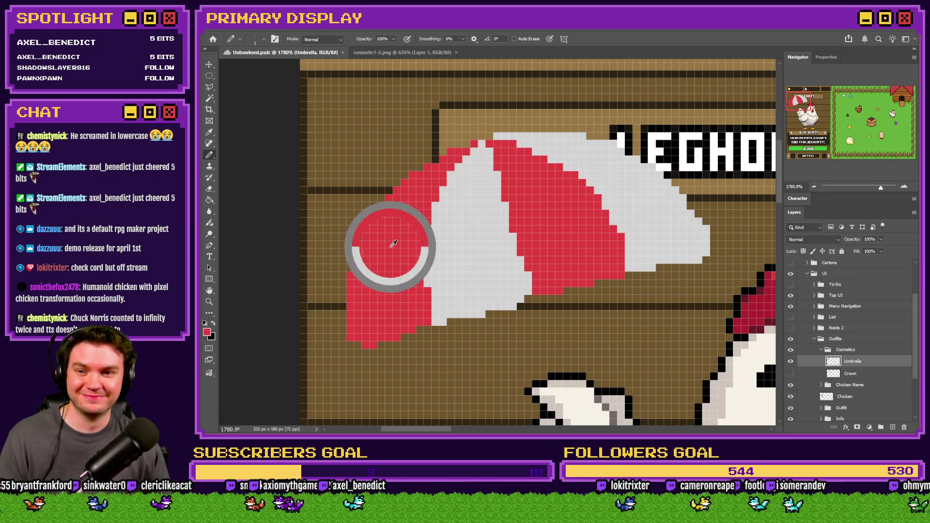
left_click(207, 331)
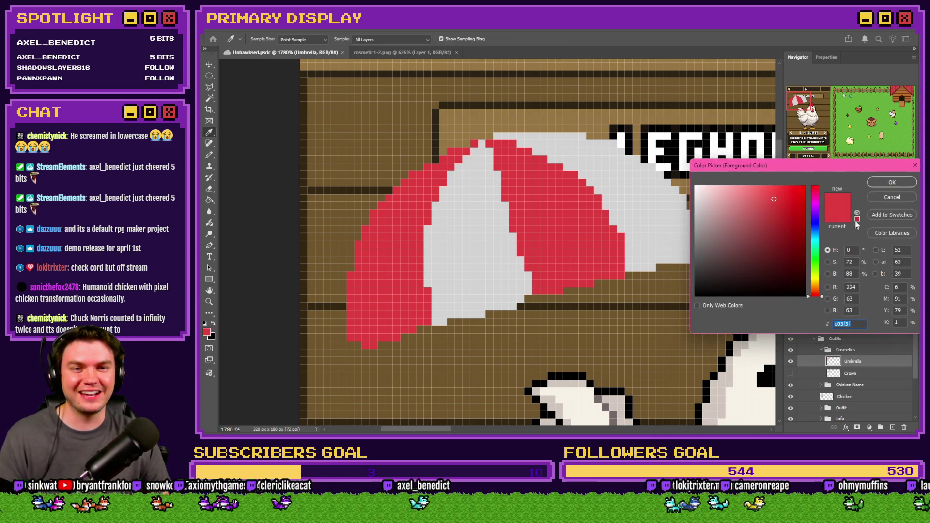
left_click(876, 184)
left_click(421, 54)
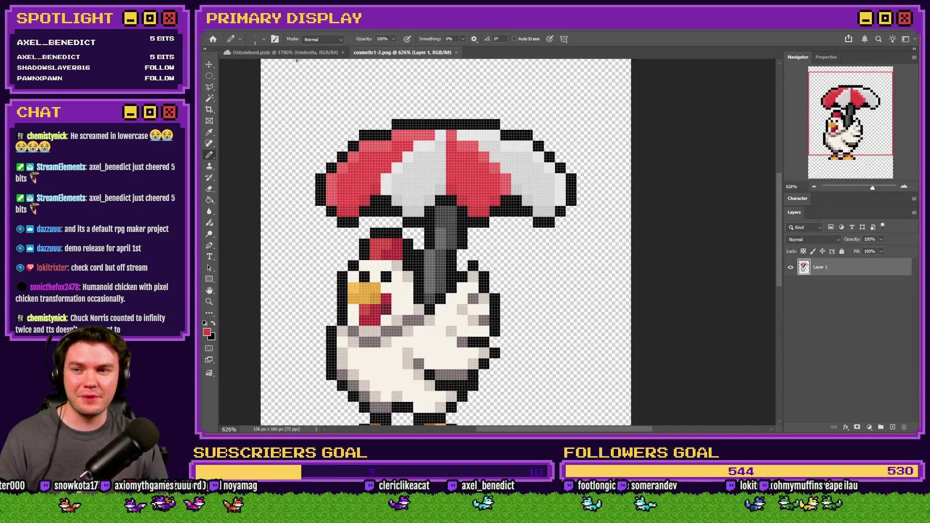
left_click(290, 53)
Brighten the red to ff4d4d and pencil it along the canopy's top-left edge, then sample the light grey.
left_click(207, 331)
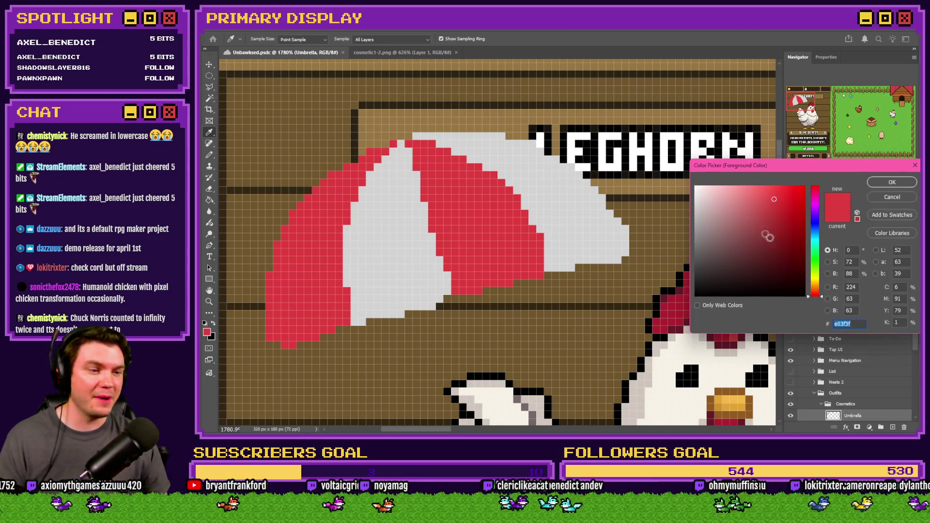
left_click_drag(773, 194, 773, 180)
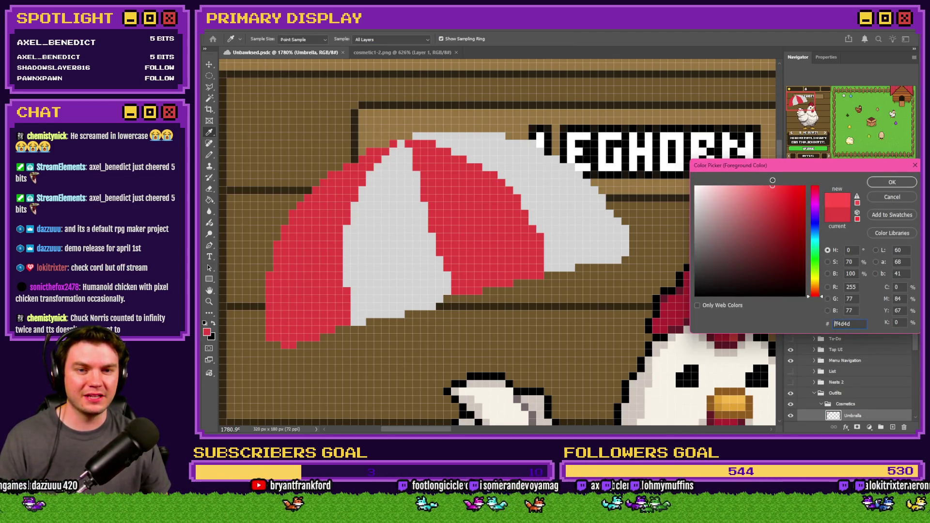
left_click(892, 182)
key("b")
left_click(389, 148)
mouse_move(377, 154)
left_mouse_down()
mouse_move(322, 181)
mouse_move(292, 213)
mouse_move(270, 272)
mouse_move(272, 317)
left_mouse_up()
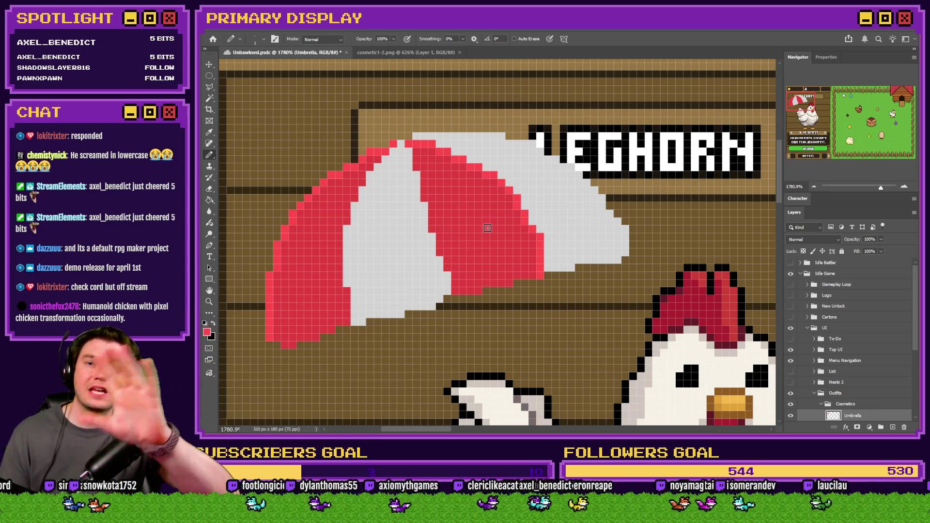
left_click(410, 235, "alt")
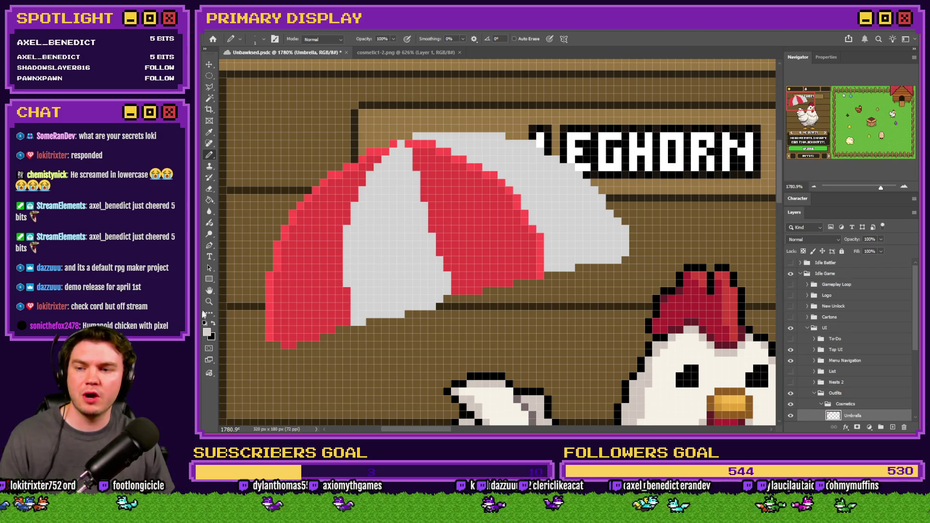
left_click(207, 333)
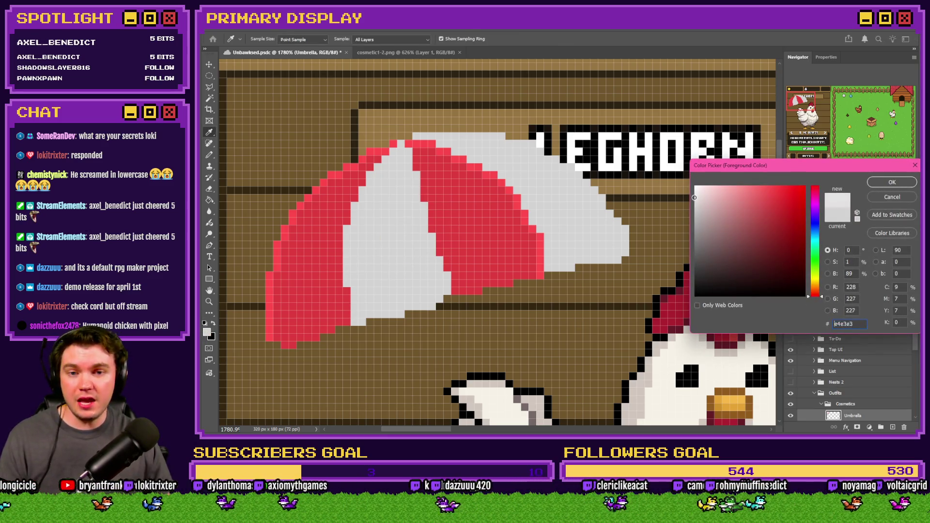
Paint a lighter grey strip along the canopy top and light pixels diagonally over the red edge.
left_click(892, 182)
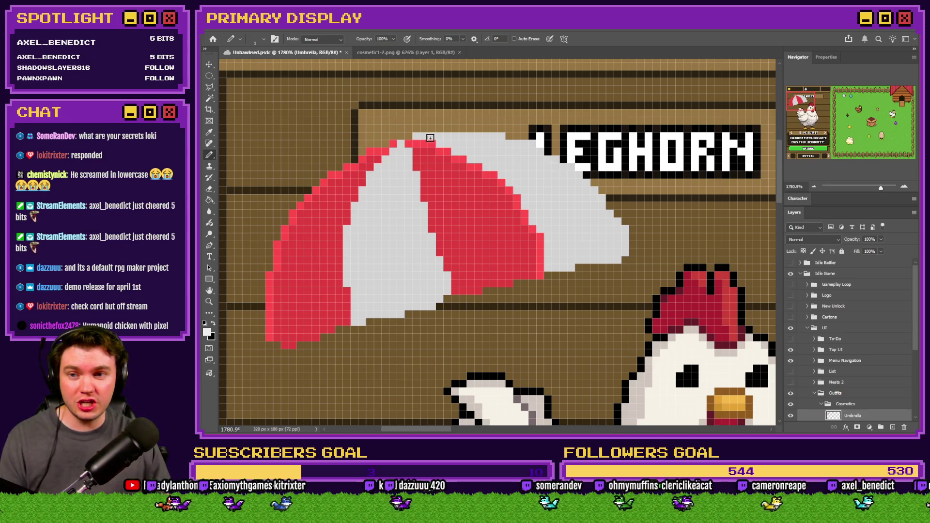
mouse_move(419, 137)
left_mouse_down()
mouse_move(527, 144)
mouse_move(551, 158)
mouse_move(543, 166)
mouse_move(580, 173)
mouse_move(628, 250)
left_mouse_up()
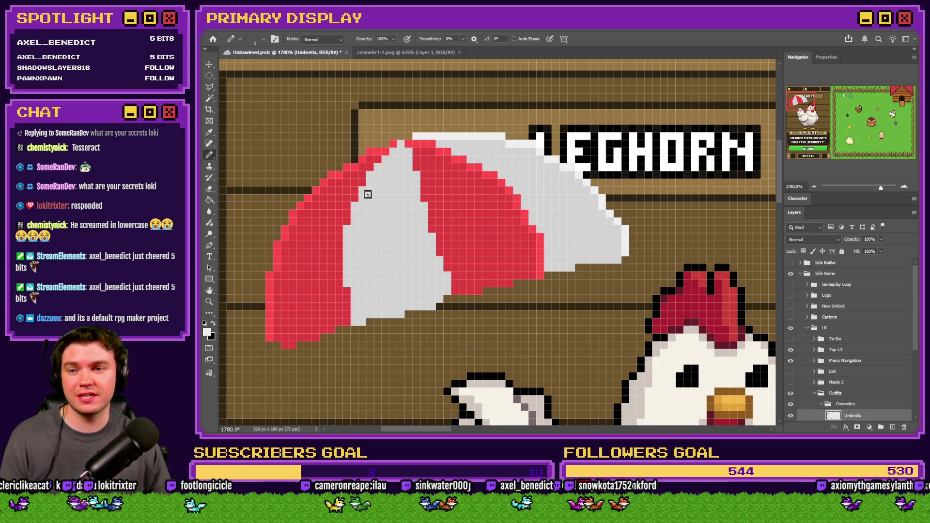
left_click_drag(396, 153, 363, 190)
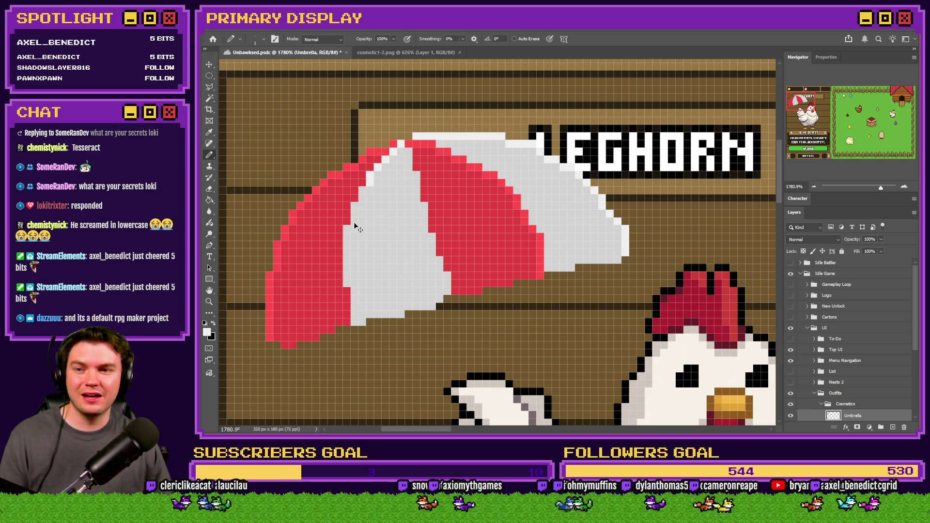
left_click(403, 52)
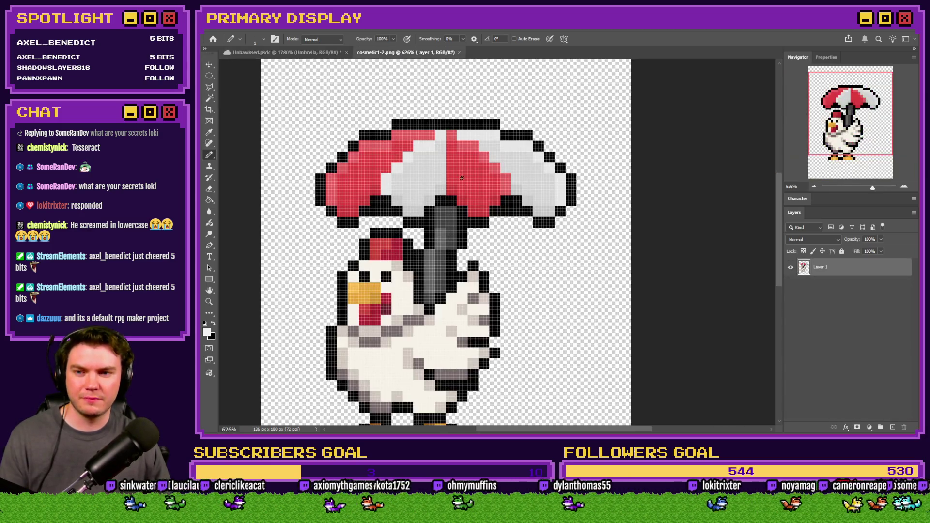
left_click(310, 52)
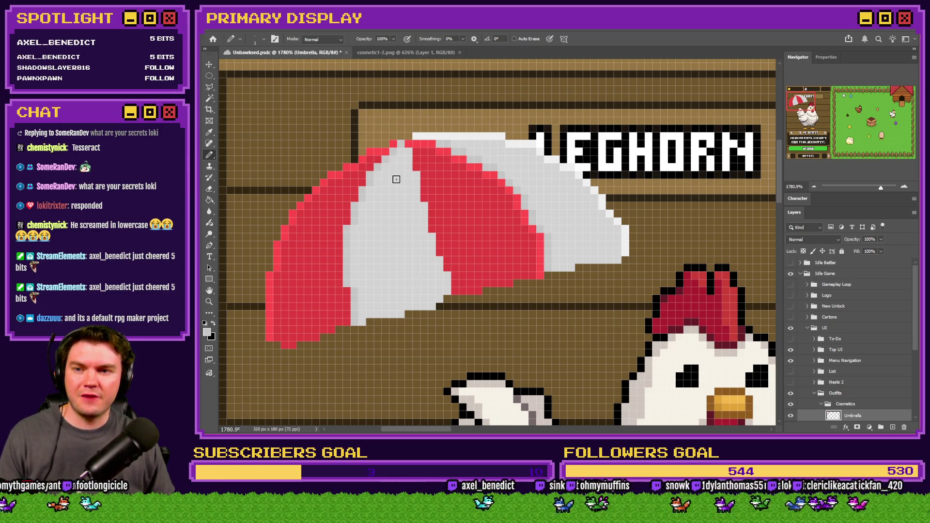
Compare the canopy with the cosmetic1-2.png reference and sample the umbrella's red and white.
left_click(382, 151, "alt")
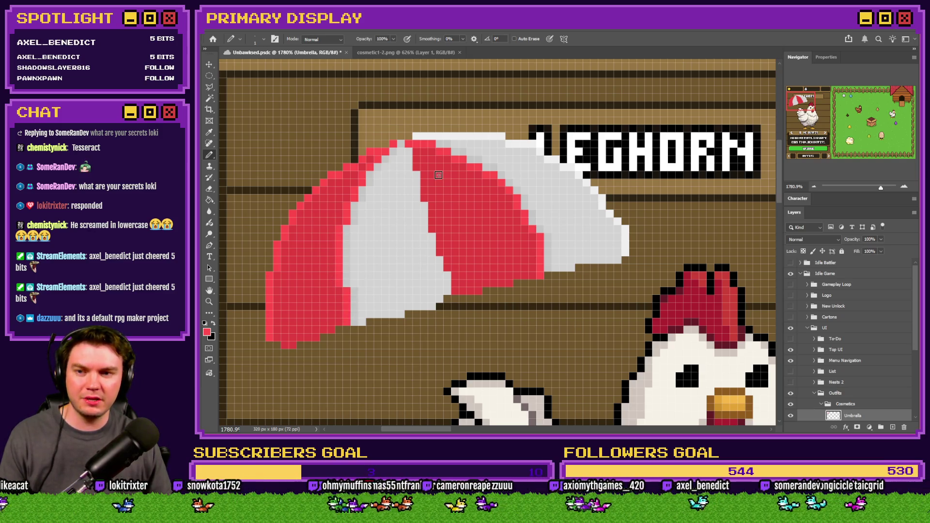
left_click(379, 52)
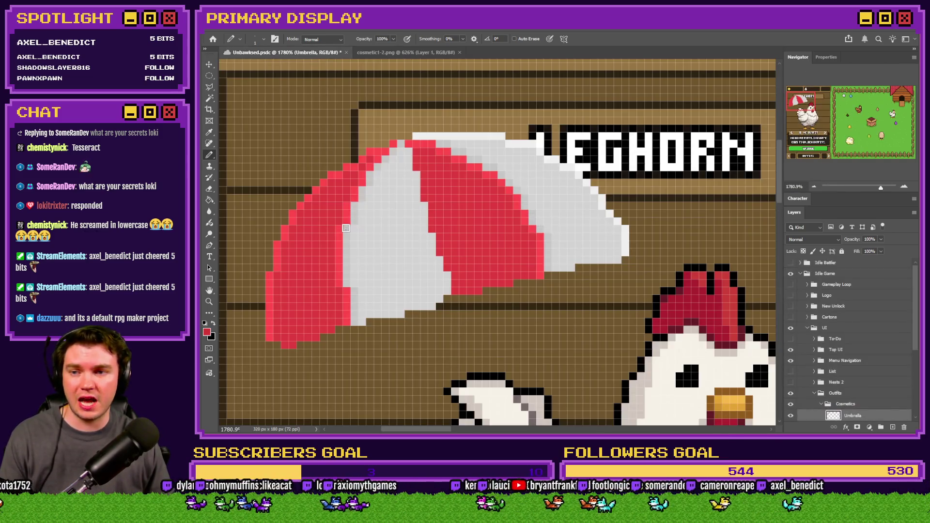
left_click(286, 52)
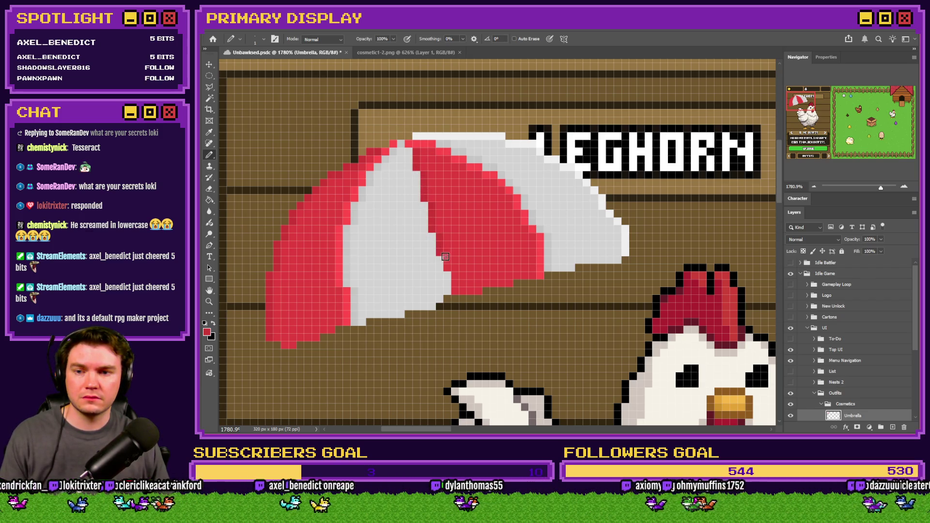
left_click(491, 136, "alt")
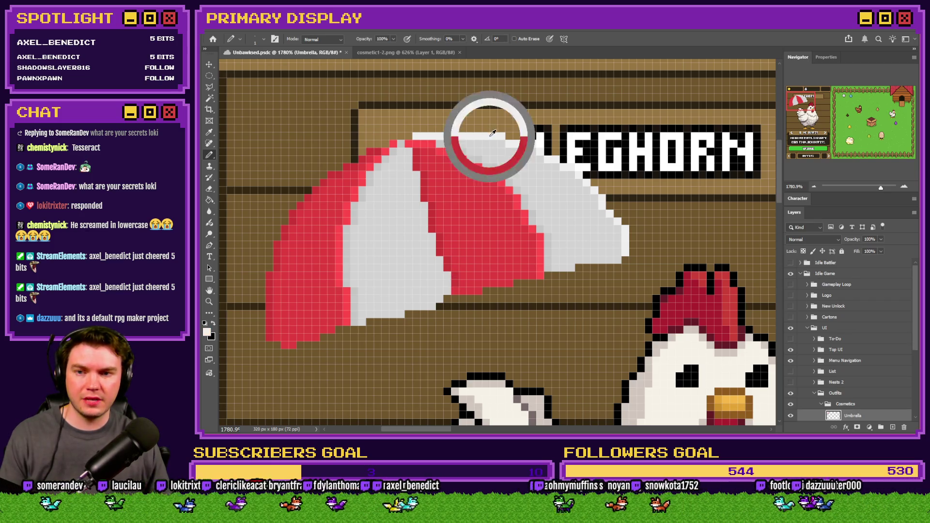
Draw a white line along the red stripe's edge, then sample the light grey stripe colour.
left_click_drag(407, 157, 446, 288)
left_click(446, 288)
left_click(459, 276, "alt")
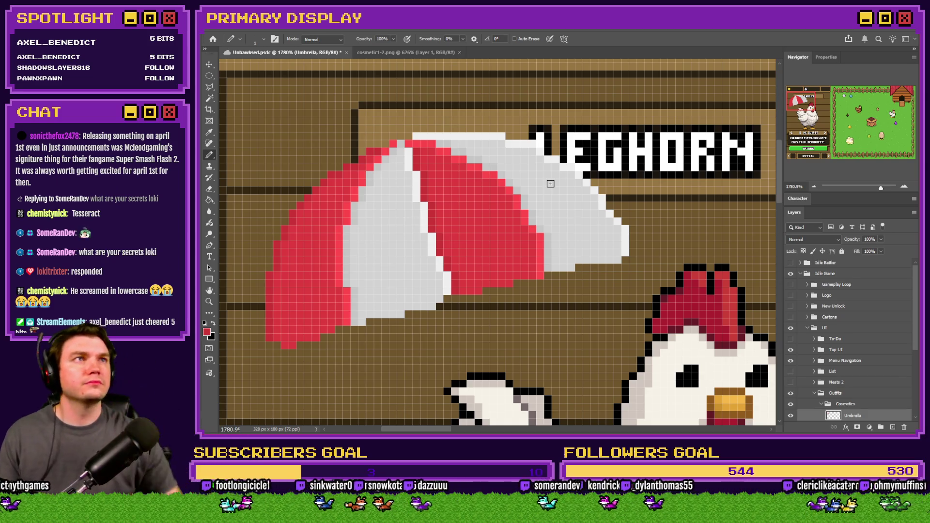
left_click(395, 220, "alt")
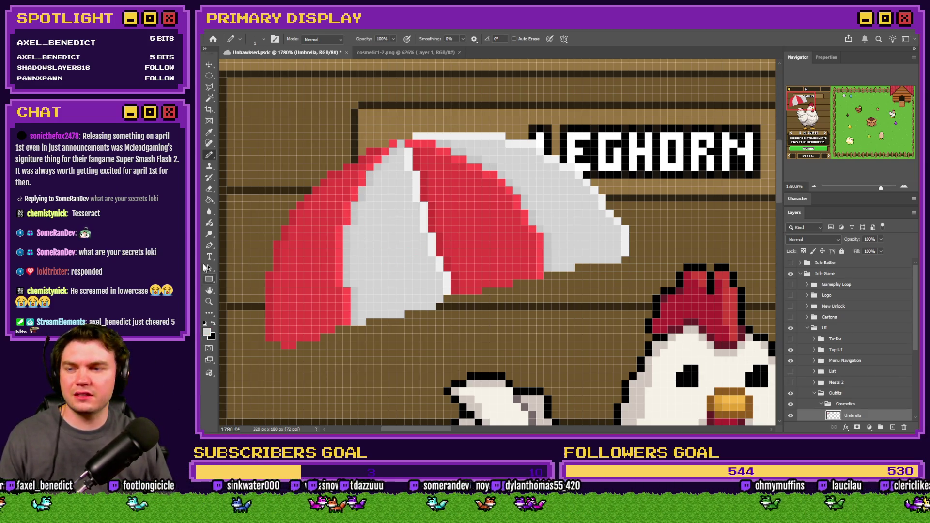
Fill the umbrella's pale top edge with e0e0e0 grey using the Paint Bucket, redoing one misplaced fill.
left_click(209, 200)
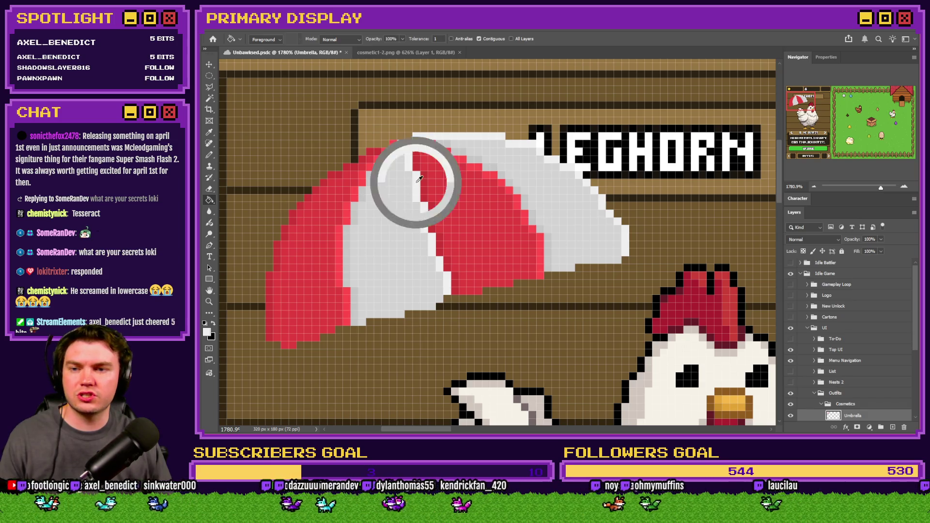
left_click(207, 332)
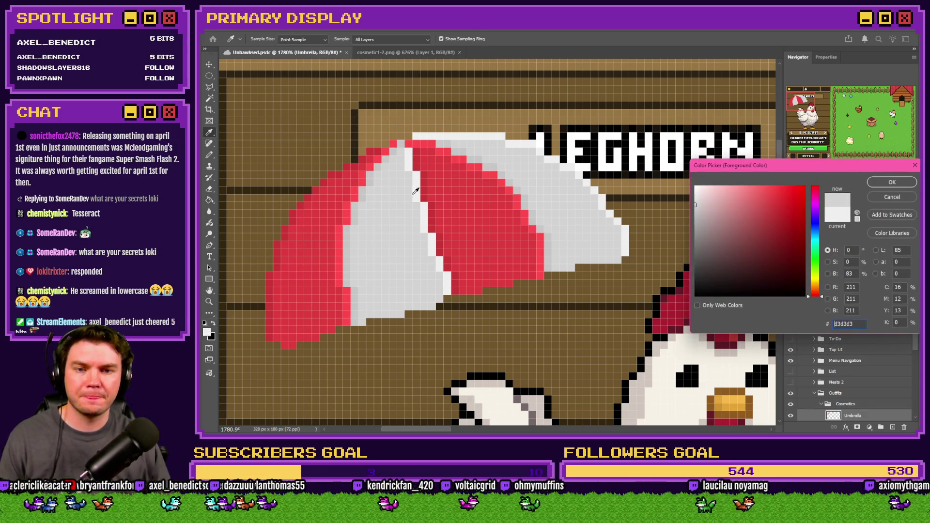
left_click_drag(696, 201, 690, 199)
left_click(880, 184)
key("g")
left_click(479, 142)
key("ctrl+z")
left_click(481, 138)
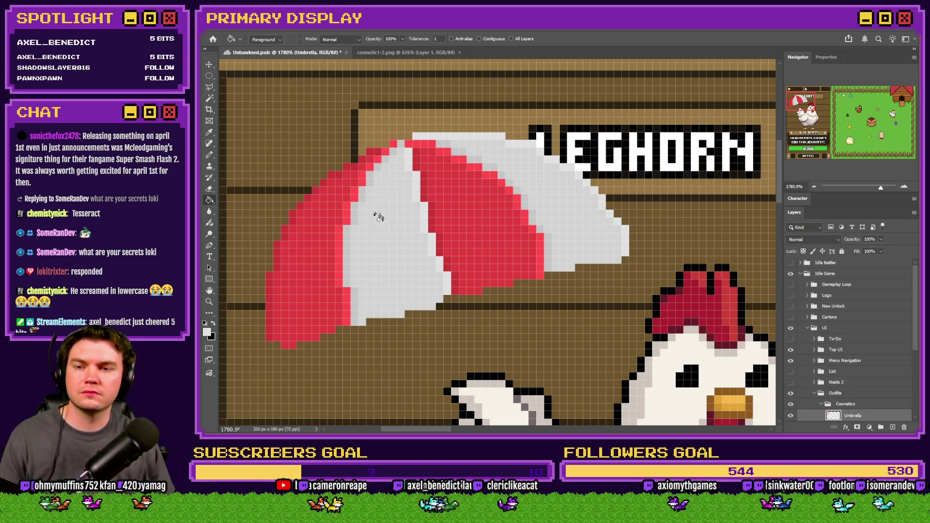
key("b")
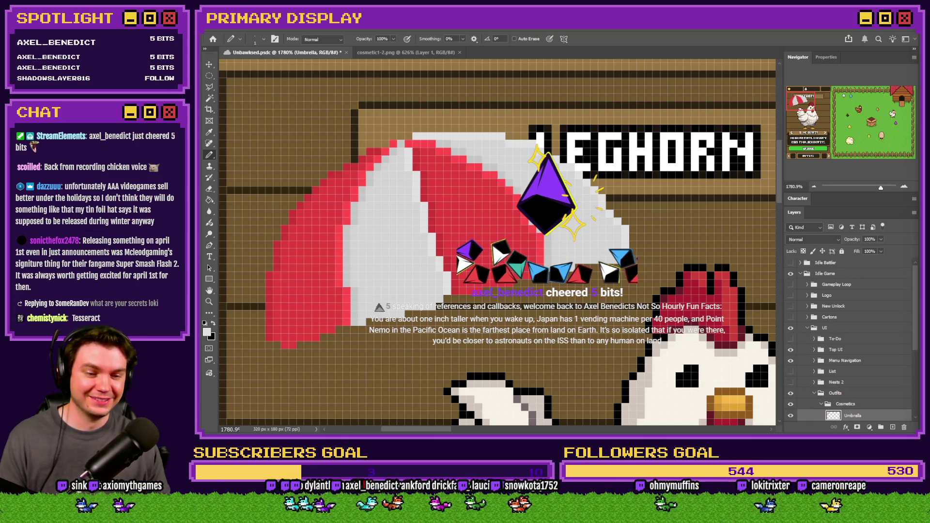
key("alt+Tab")
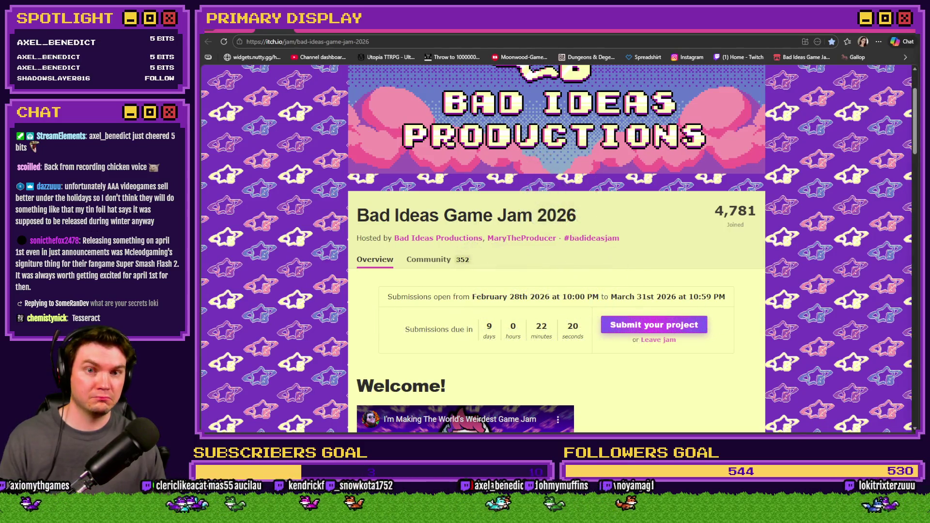
key("alt+Tab")
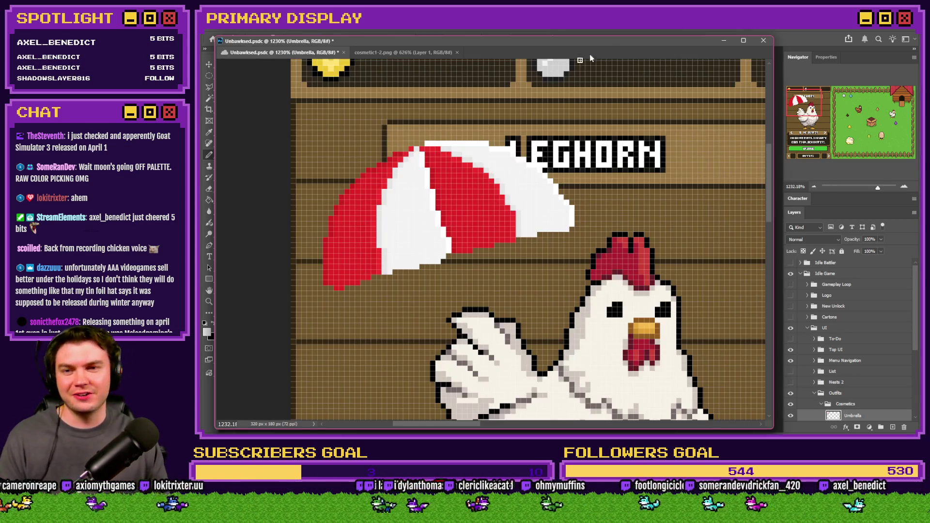
Choose a Hard Round brush at about 11–12 px and switch to red.
mouse_move(286, 52)
left_mouse_down()
mouse_move(609, 46)
mouse_move(574, 56)
mouse_move(573, 48)
left_mouse_up()
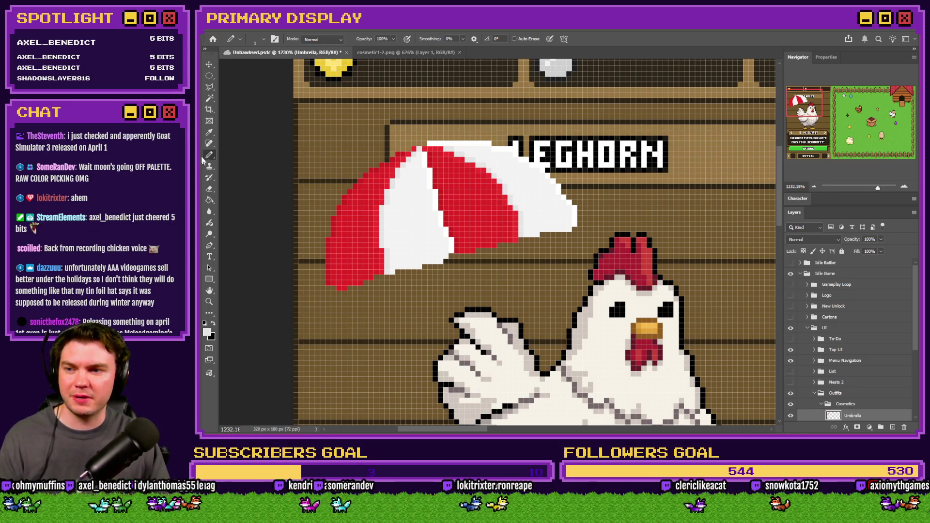
right_click(447, 243)
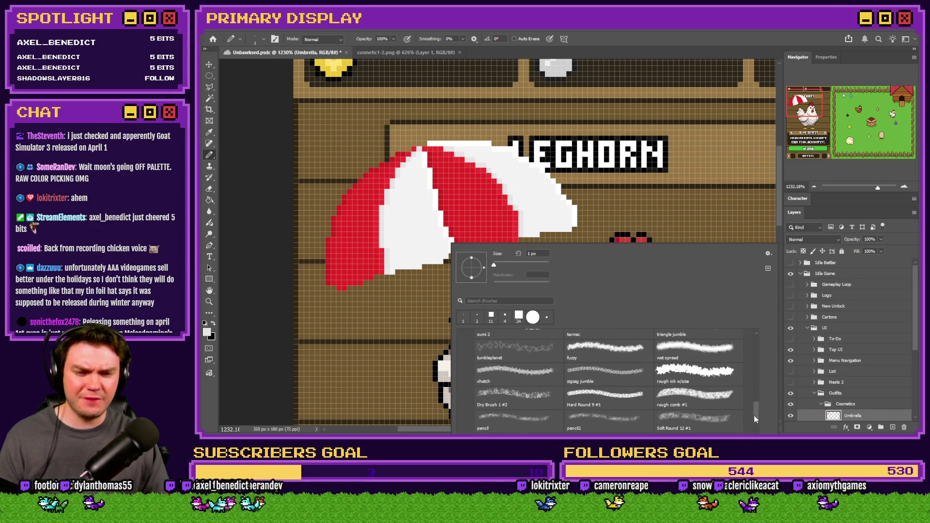
left_click(596, 364)
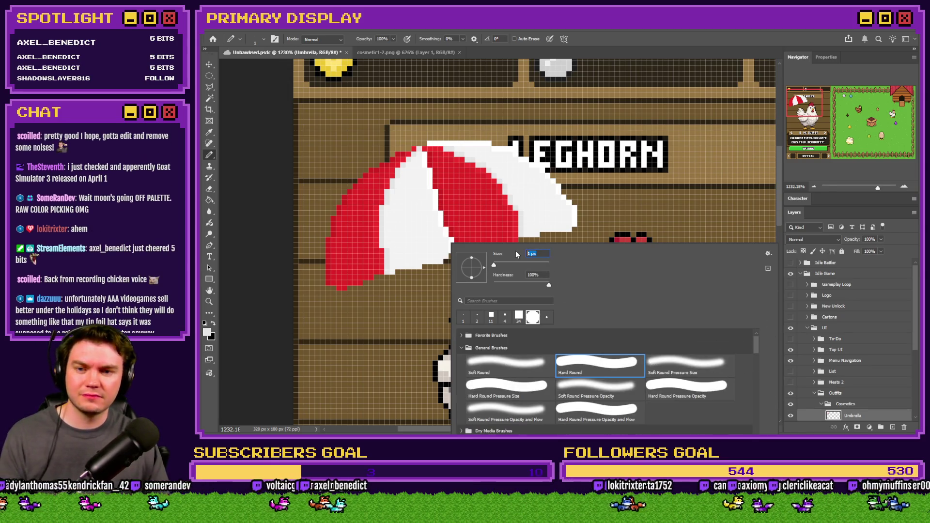
type("12")
type("11")
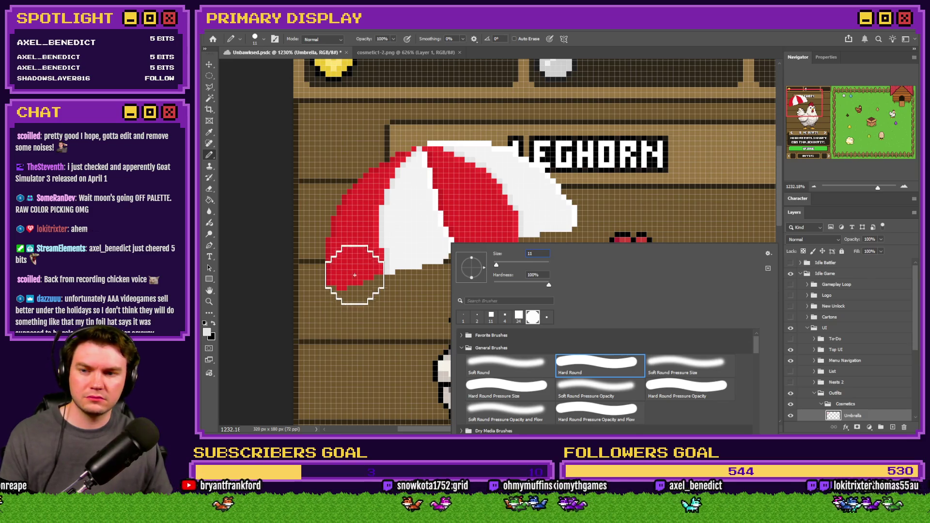
left_click(355, 277, "alt")
scroll(354, 276, "up", 5)
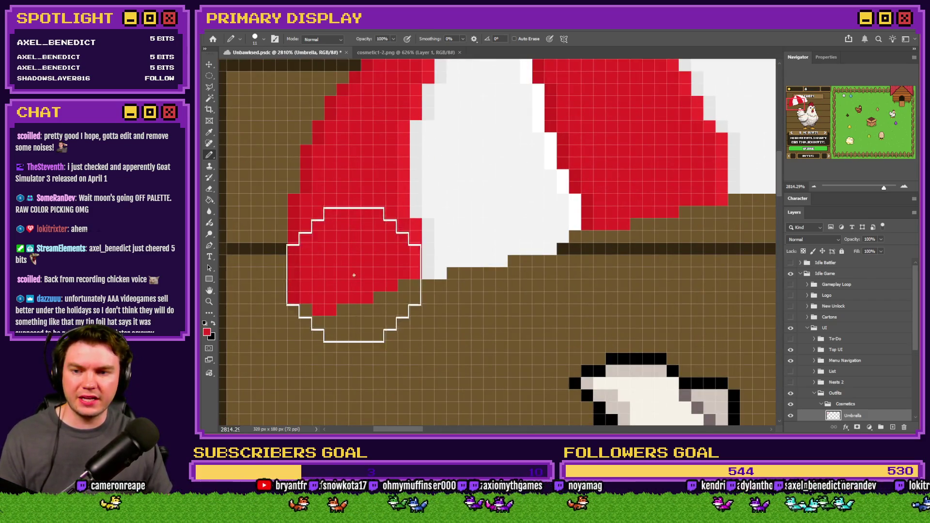
scroll(359, 249, "down", 3)
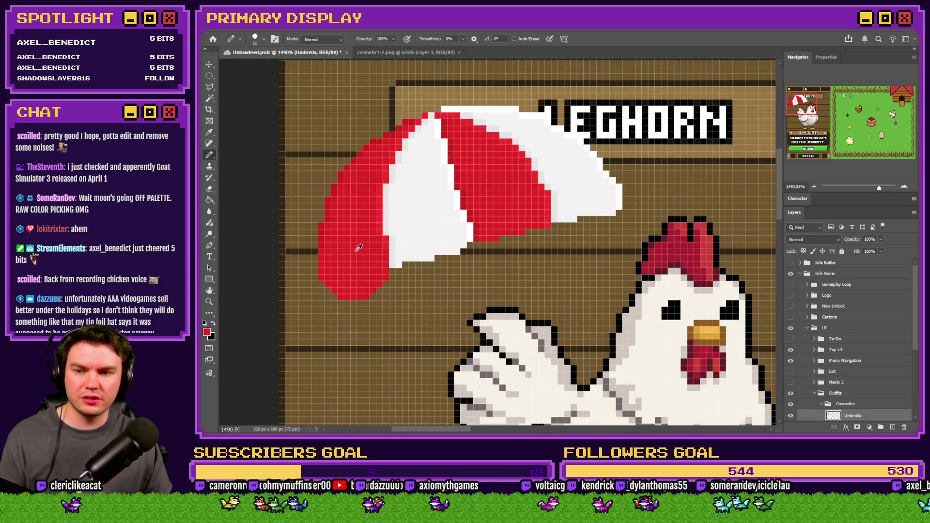
scroll(358, 249, "up", 3)
Set the brush to 13 px white and extend the white panel down over the brown.
right_click(465, 231)
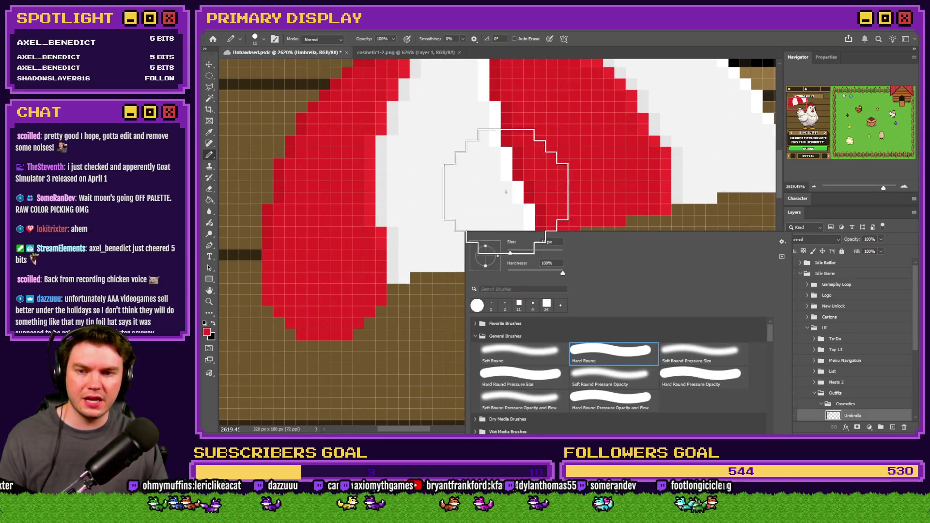
left_click(506, 191, "alt")
right_click(492, 221)
scroll(584, 240, "up", 1)
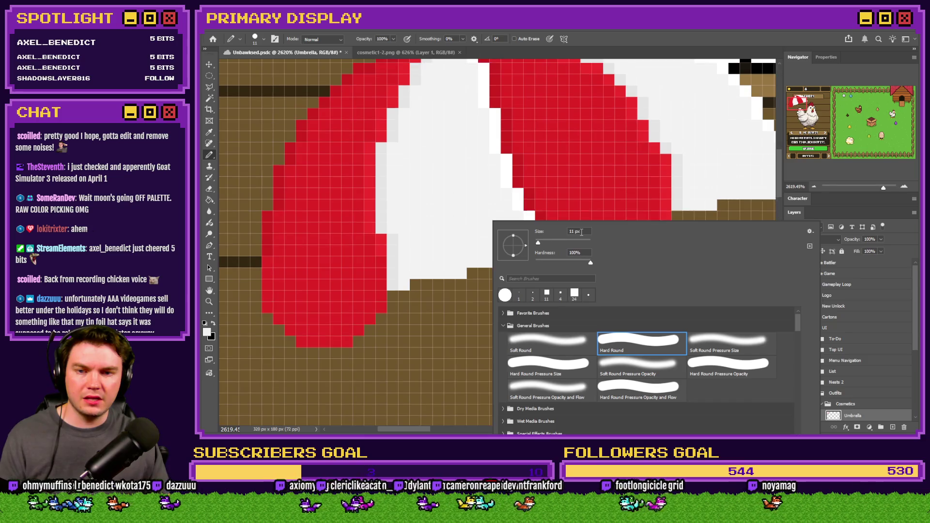
type("13")
key("Return")
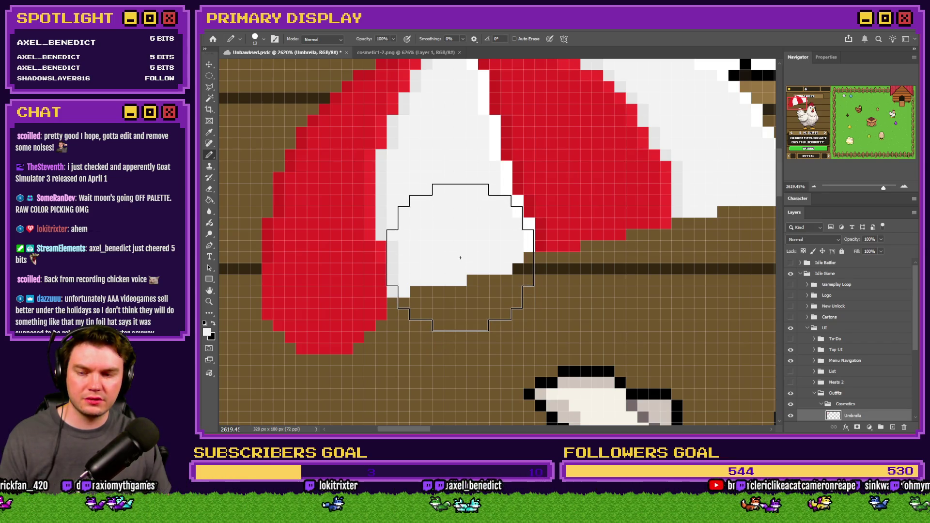
left_click(460, 256)
Switch to a 12 px red brush and extend the red stripe downward with a dab.
scroll(360, 371, "down", 1)
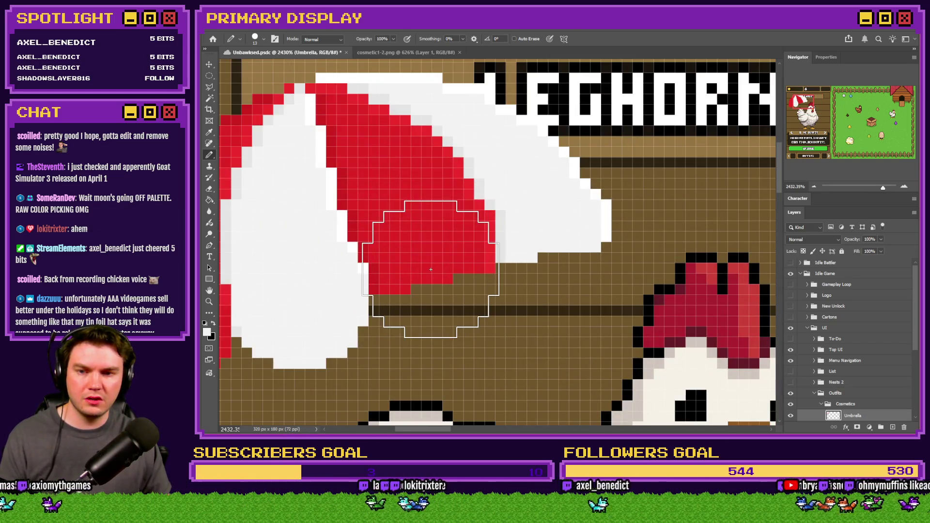
right_click(438, 268)
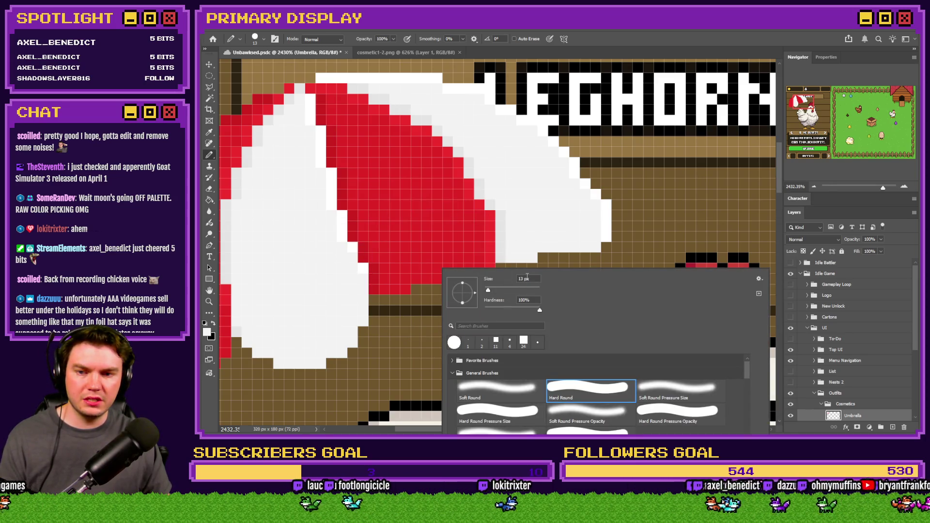
scroll(527, 277, "down", 1)
key("Return")
left_click(436, 245, "alt")
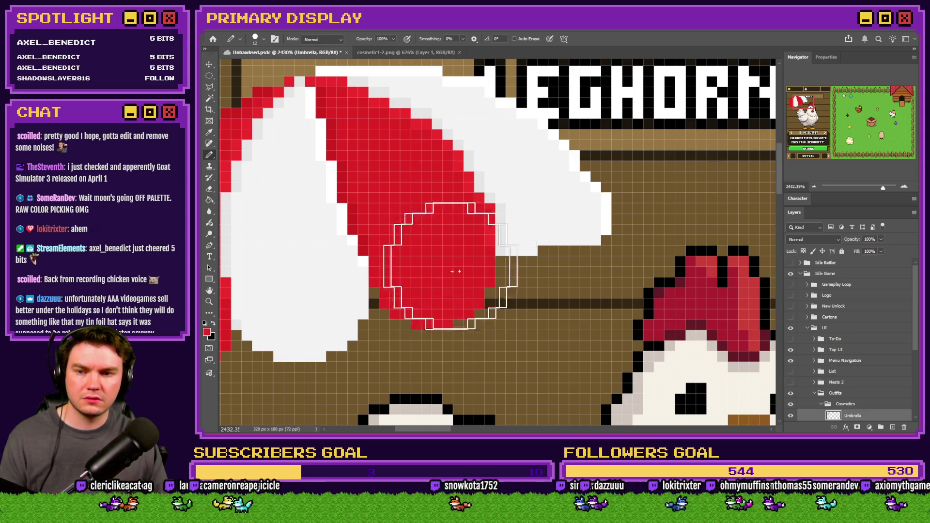
left_click(448, 274)
scroll(539, 238, "down", 3)
Round out the umbrella's right white tip with an 11 px white brush, redoing its bottom.
left_click(539, 241, "alt")
scroll(539, 241, "up", 3)
right_click(553, 227)
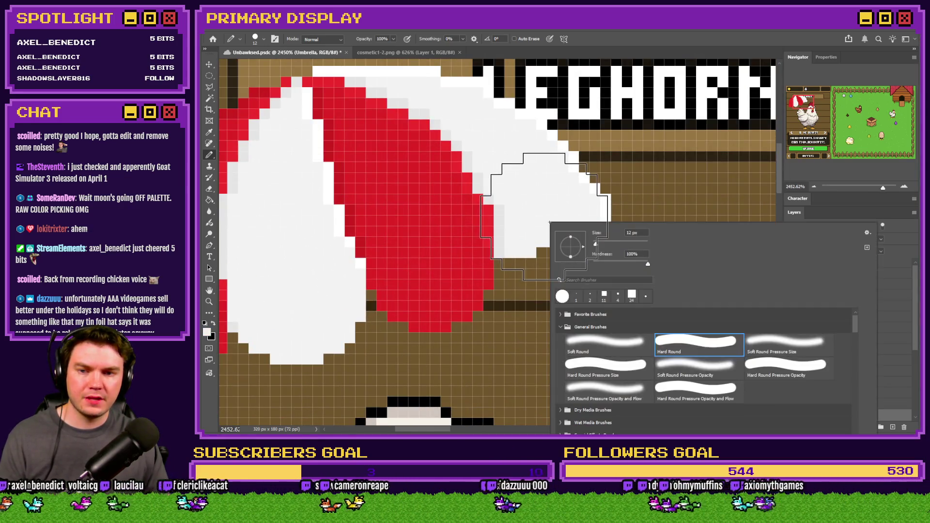
key("Escape")
right_click(561, 236)
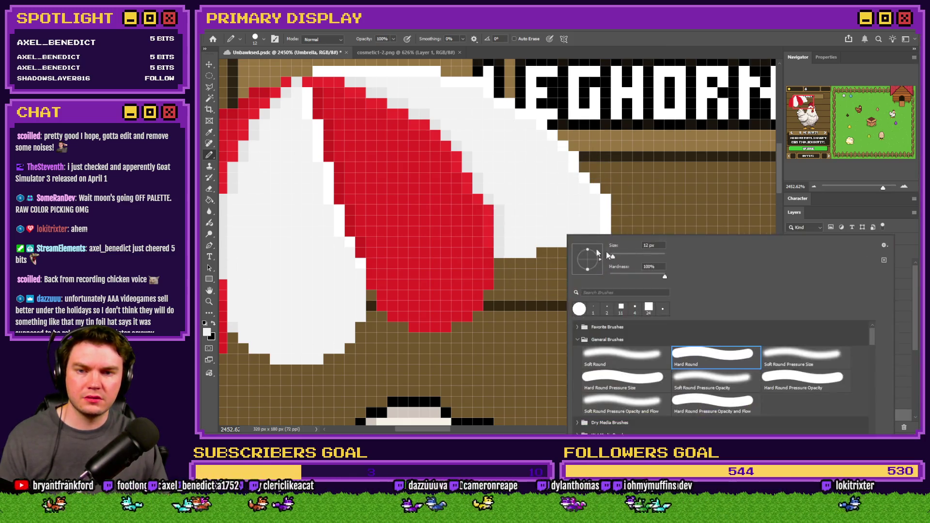
key("Return")
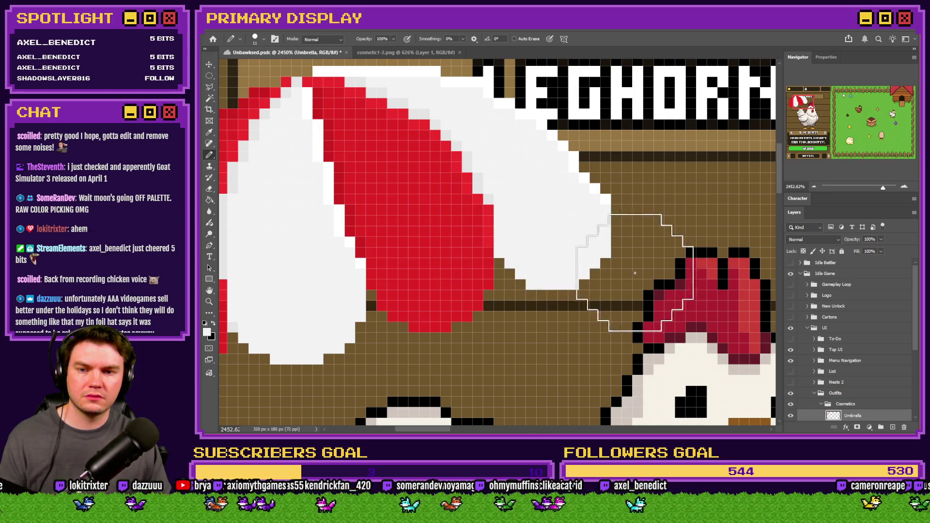
scroll(524, 245, "down", 5)
scroll(524, 246, "up", 4)
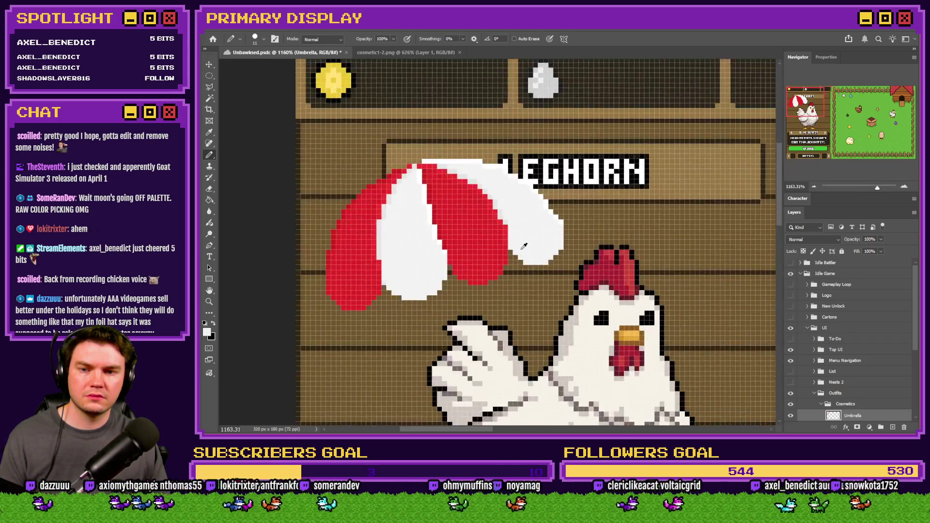
left_click(544, 230)
key("ctrl+z")
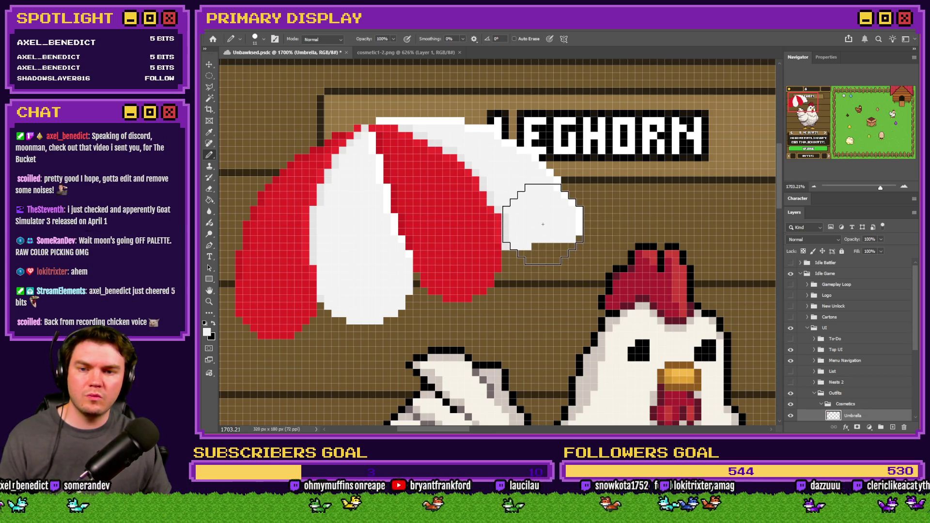
left_click(543, 228)
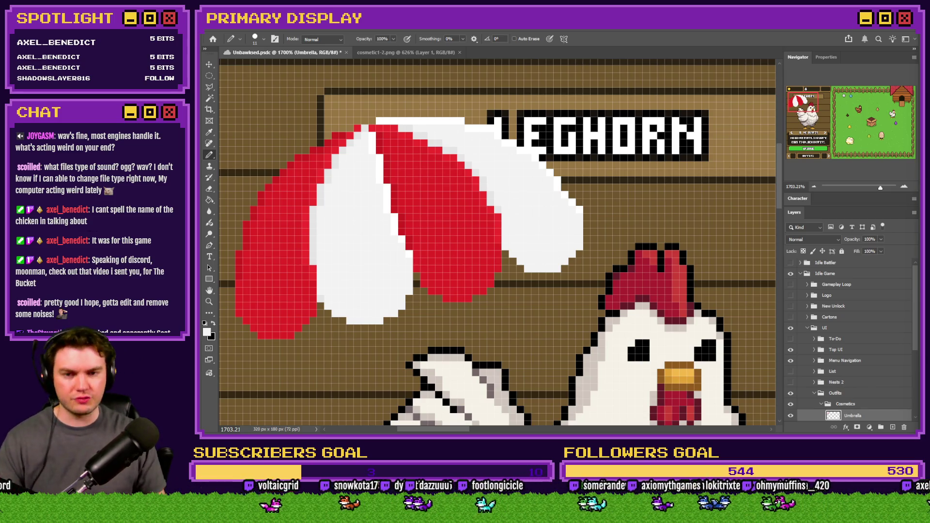
Set the pencil to 1 px and pick up the umbrella red.
right_click(329, 216)
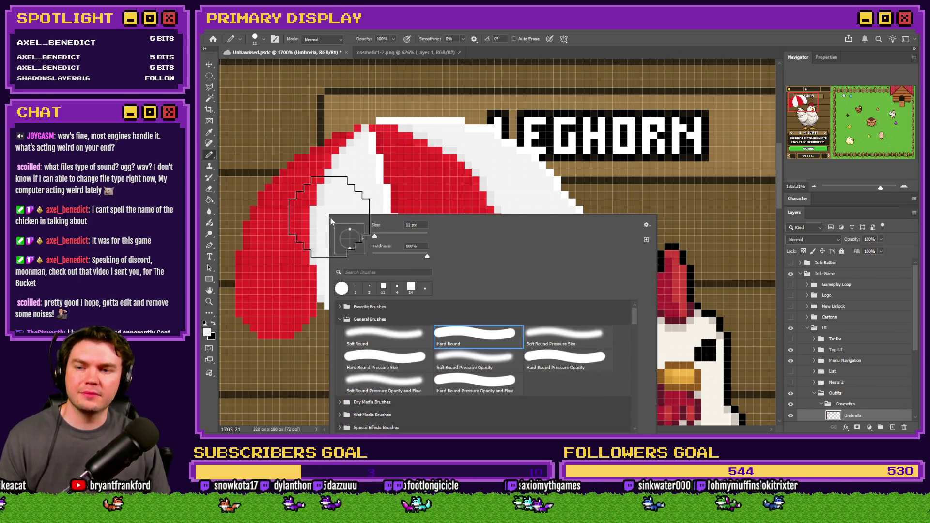
key("Return")
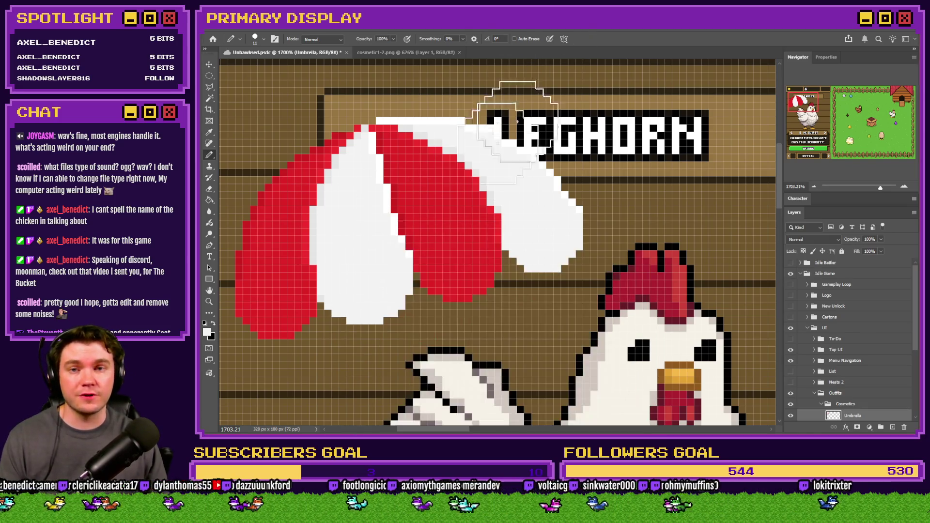
right_click(493, 184)
type("1")
key("Return")
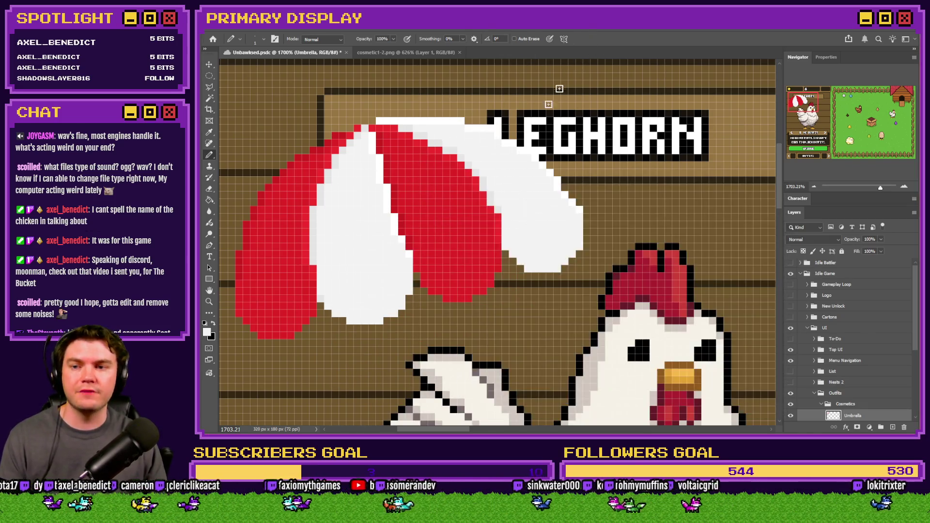
scroll(275, 258, "up", 5)
scroll(275, 258, "up", 1)
left_click(301, 252, "alt")
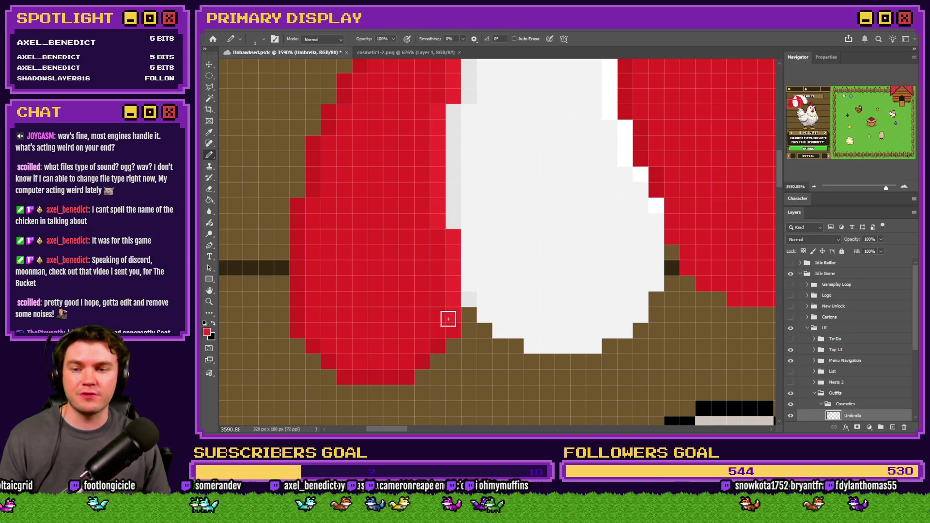
Shade the white stripes' lower edges light grey and repaint their right edges pure white.
left_click(468, 303, "alt")
mouse_move(474, 290)
left_mouse_down()
mouse_move(473, 259)
mouse_move(490, 316)
mouse_move(515, 332)
mouse_move(584, 347)
mouse_move(639, 307)
mouse_move(652, 266)
left_mouse_up()
left_click(660, 207, "alt")
left_click_drag(658, 214, 657, 280)
scroll(482, 265, "right", 5)
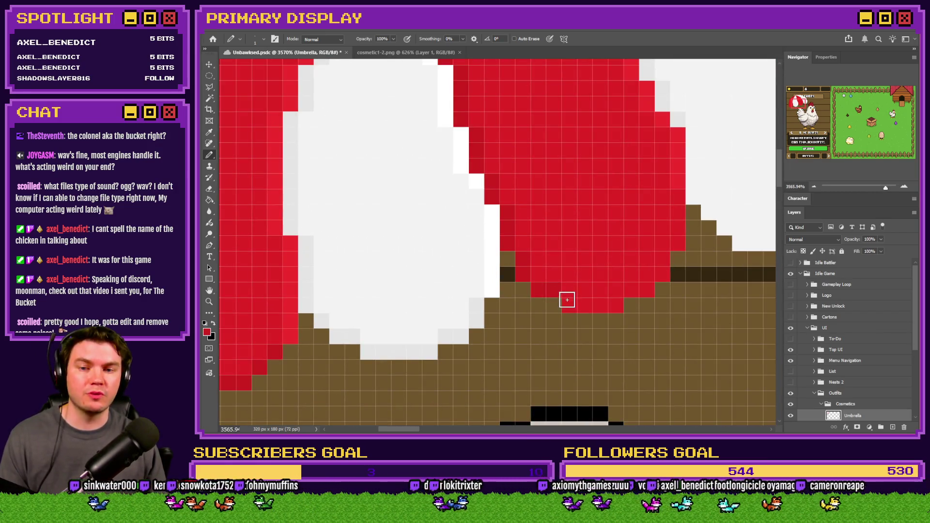
left_click(676, 178, "alt")
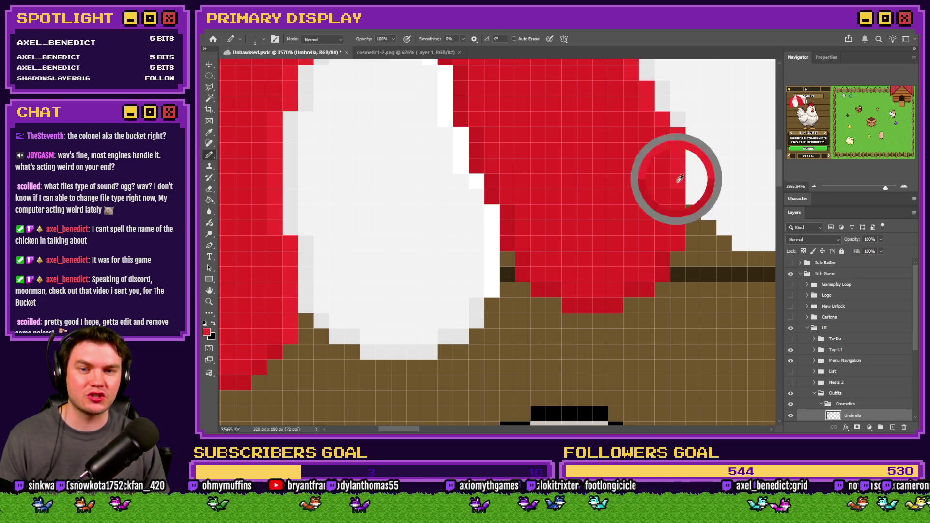
scroll(681, 238, "down", 5)
scroll(526, 182, "up", 5)
mouse_move(536, 174)
left_mouse_down()
mouse_move(539, 224)
mouse_move(573, 260)
mouse_move(627, 274)
mouse_move(650, 264)
mouse_move(675, 232)
left_mouse_up()
left_click_drag(685, 155, 681, 245)
scroll(643, 232, "down", 5)
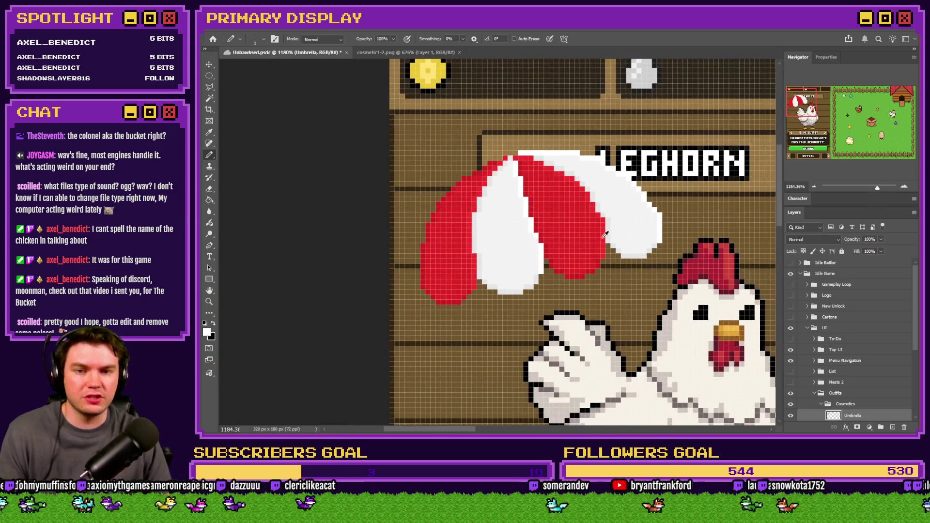
Zoom out to check the card, then nudge the umbrella right twice and up once.
scroll(595, 219, "down", 1)
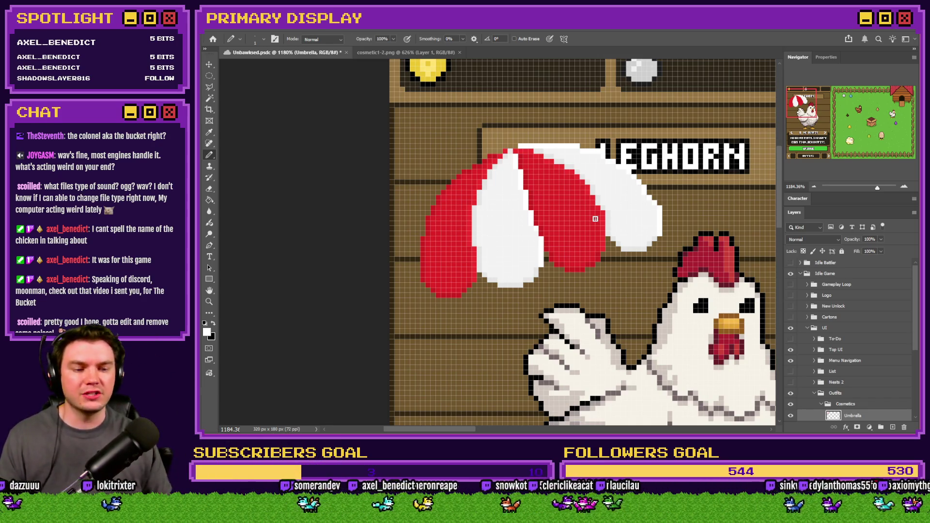
scroll(541, 213, "up", 2)
scroll(499, 231, "down", 2)
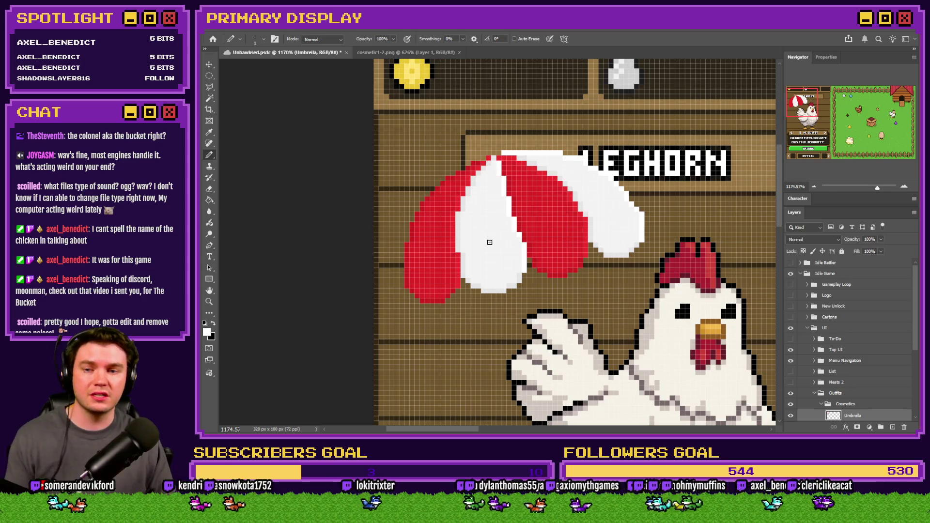
scroll(482, 233, "down", 3)
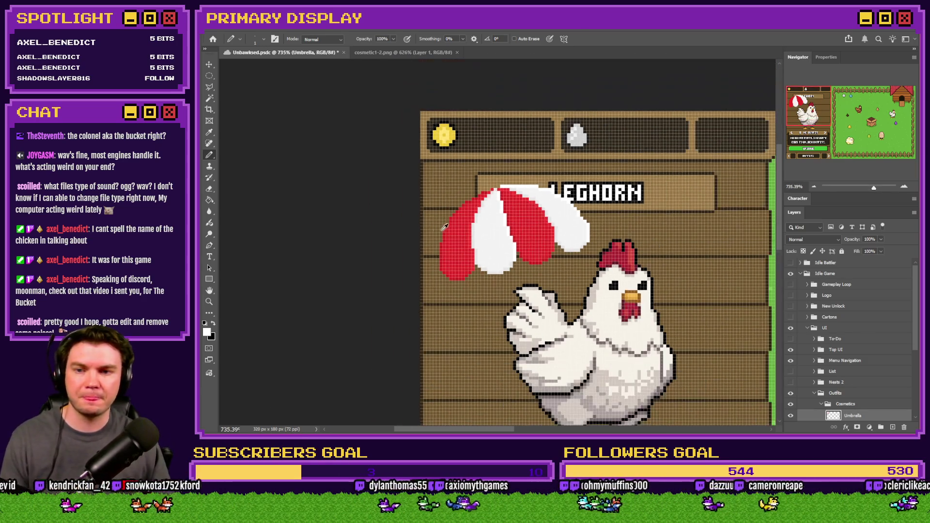
scroll(513, 231, "down", 2)
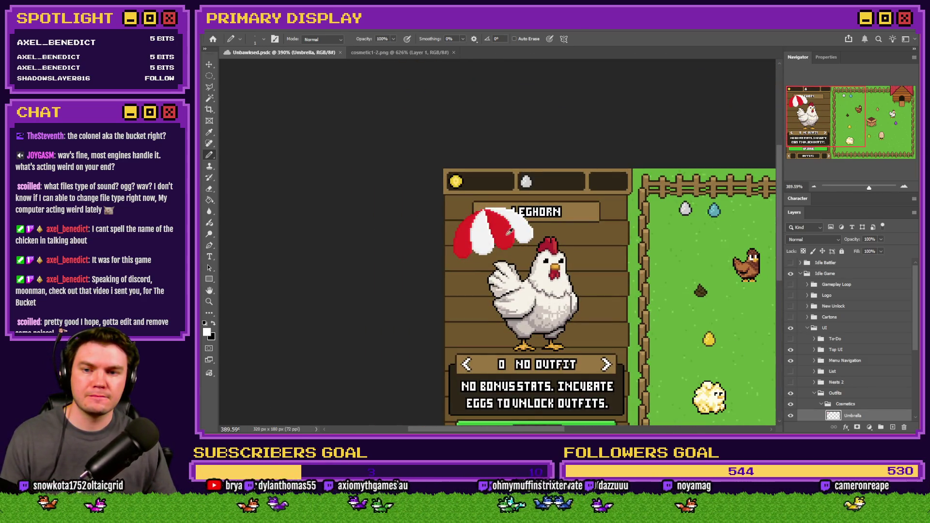
scroll(506, 232, "up", 3)
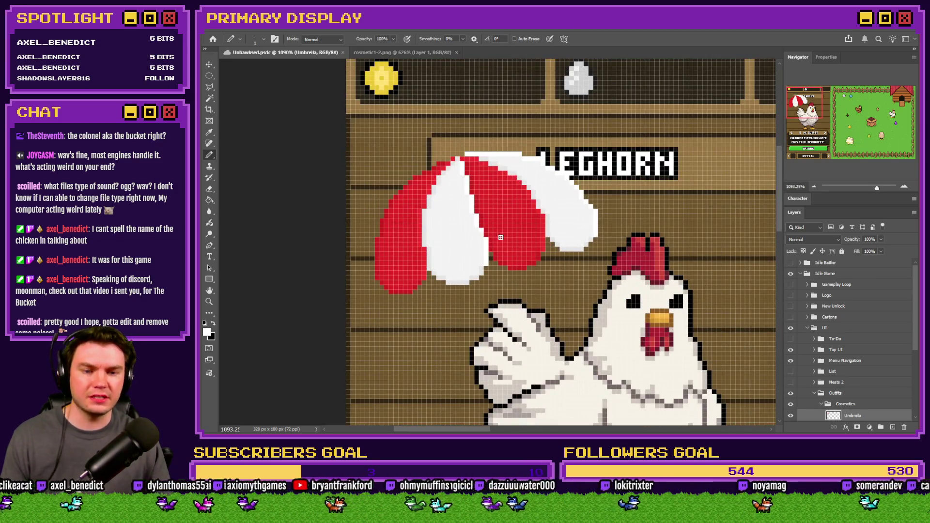
key("ctrl+Right")
key("ctrl+Right")
key("ctrl+Right")
key("ctrl+Up")
key("ctrl+Up")
key("ctrl+Up")
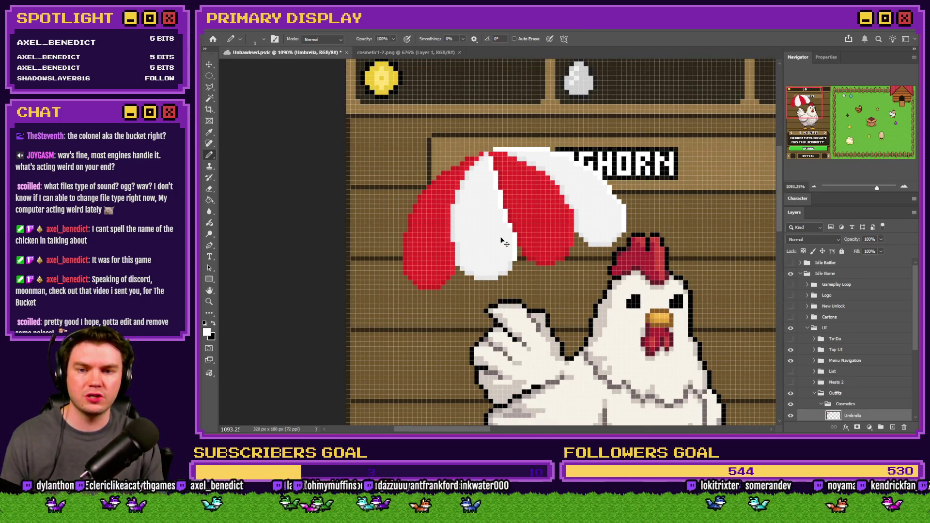
key("ctrl+Right")
key("ctrl+Right")
key("ctrl+Right")
scroll(867, 397, "down", 3)
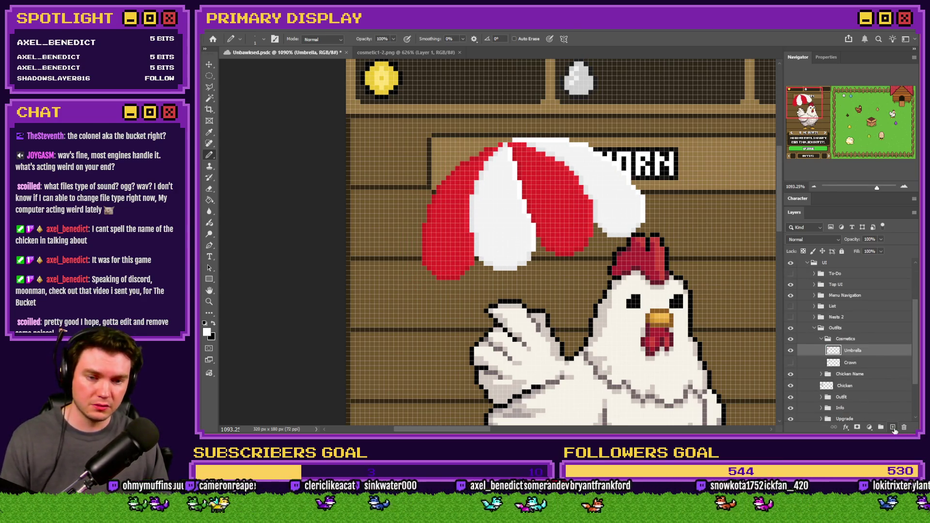
Add a new Layer 6 beneath the Umbrella layer and glance at the cosmetic1-2.png reference.
left_click(893, 428)
left_click_drag(871, 354, 867, 369)
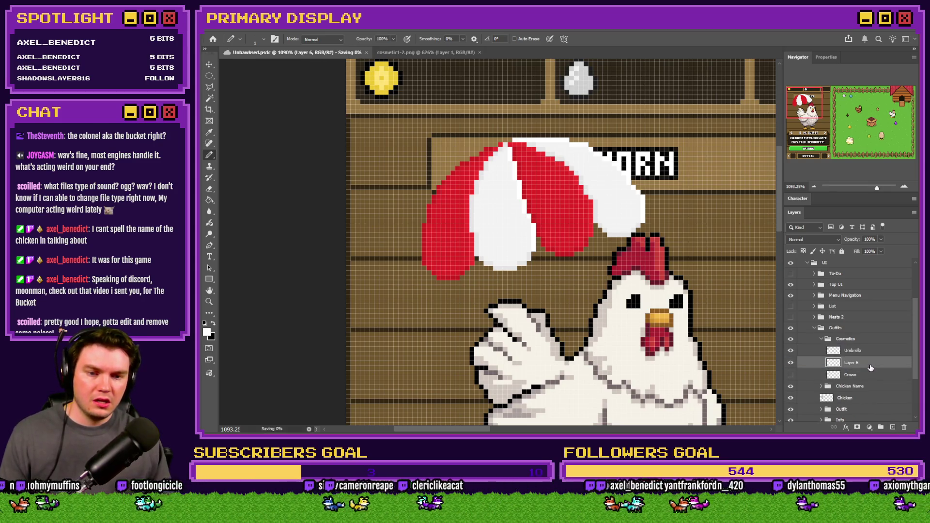
left_click(392, 52)
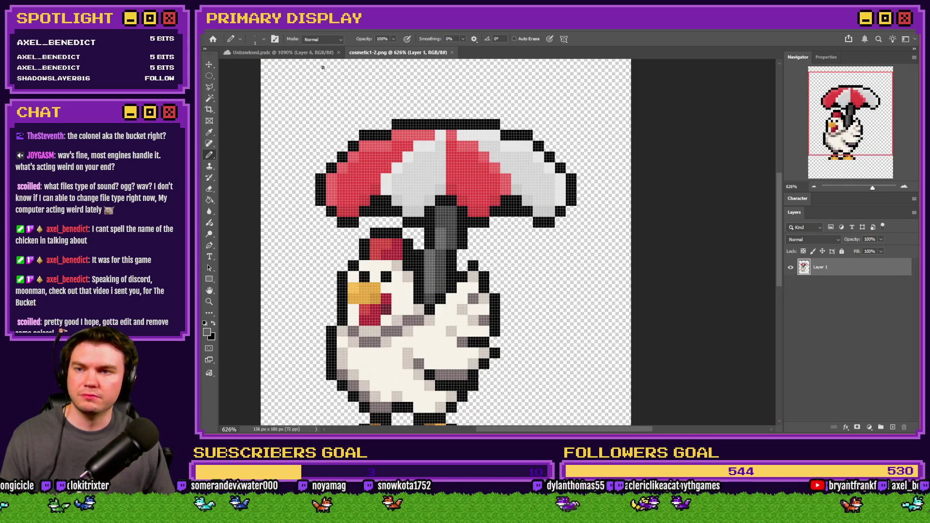
left_click(281, 52)
Set the pencil brush size to 2 px.
scroll(417, 255, "up", 3)
right_click(421, 255)
left_click(506, 265)
type("12")
key("BackSpace")
key("BackSpace")
type("2")
key("Return")
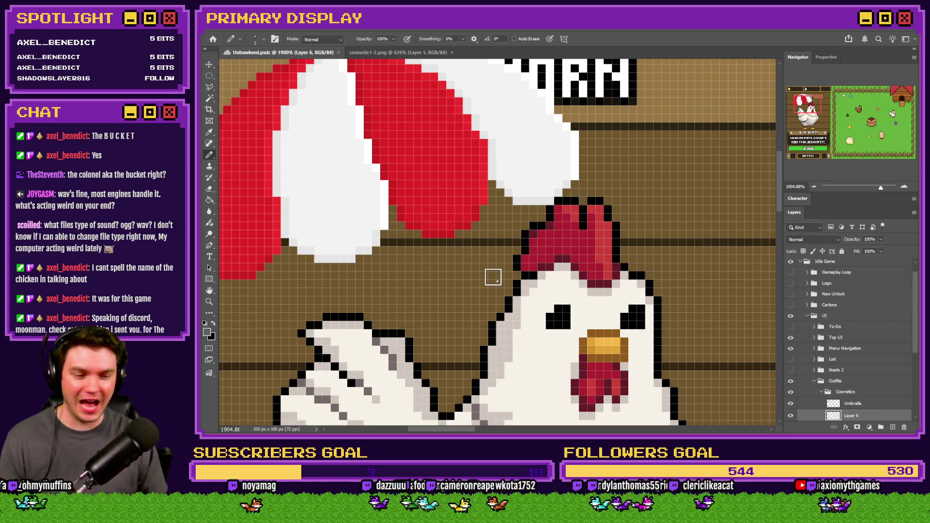
Pencil a grey umbrella handle running diagonally down and right from the canopy.
left_click(411, 254)
left_click_drag(410, 254, 407, 273)
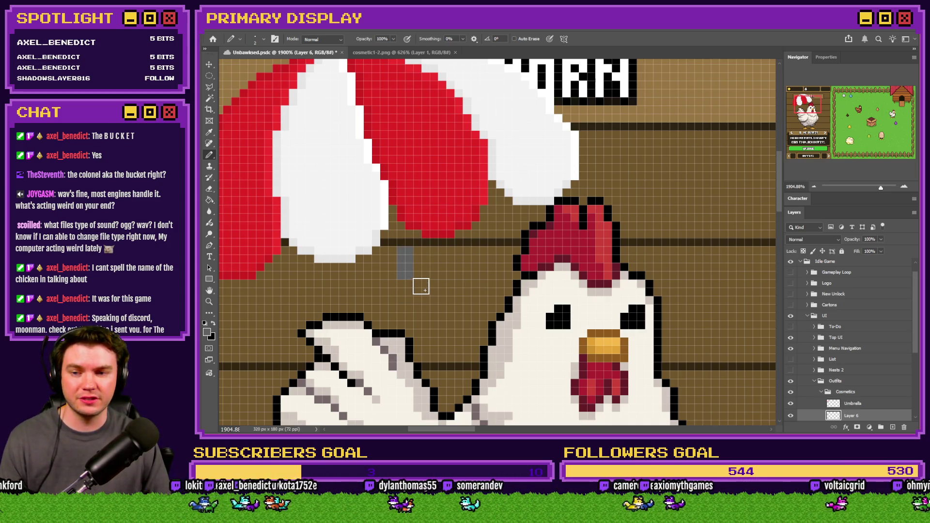
left_click(413, 287)
mouse_move(414, 305)
left_mouse_down()
mouse_move(411, 322)
mouse_move(423, 320)
mouse_move(423, 334)
left_mouse_up()
scroll(447, 312, "down", 3)
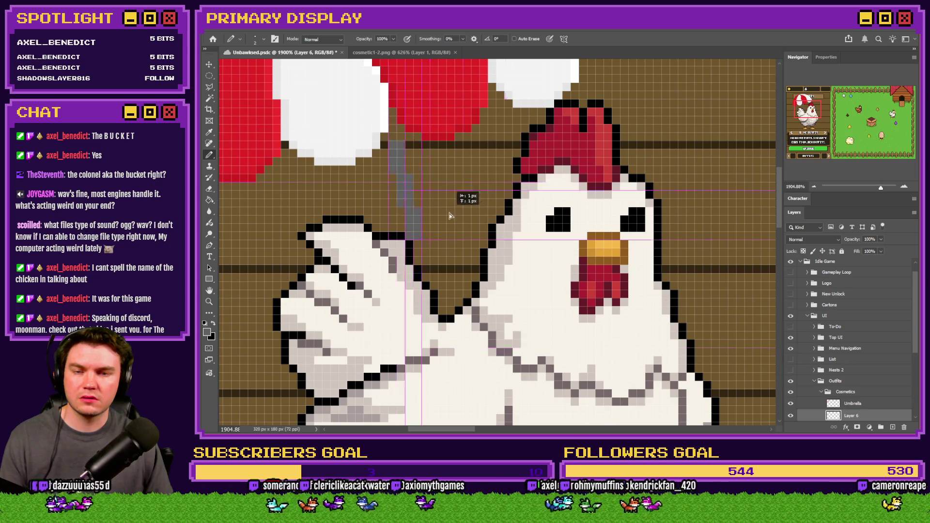
scroll(721, 128, "down", 2)
scroll(721, 128, "up", 1)
mouse_move(481, 239)
left_mouse_down()
mouse_move(480, 266)
mouse_move(496, 291)
mouse_move(507, 353)
left_mouse_up()
scroll(509, 358, "down", 2)
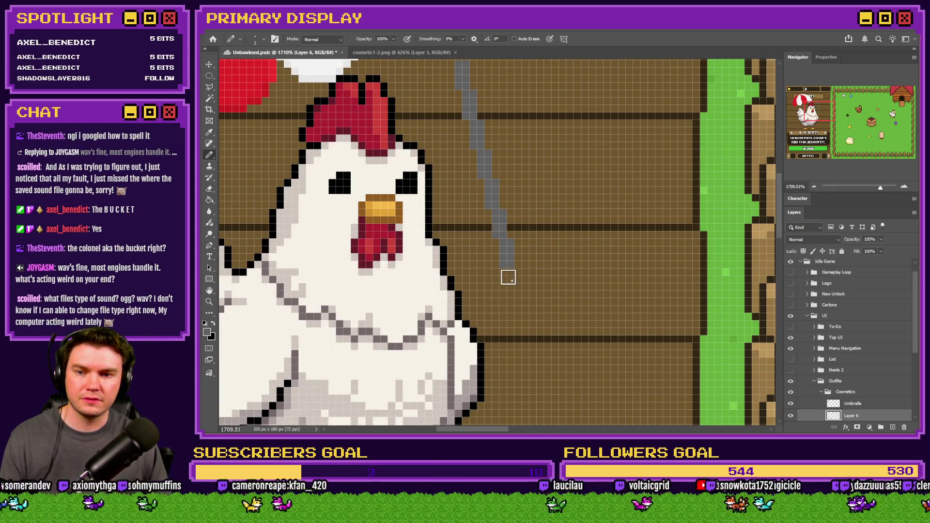
left_click_drag(514, 280, 525, 324)
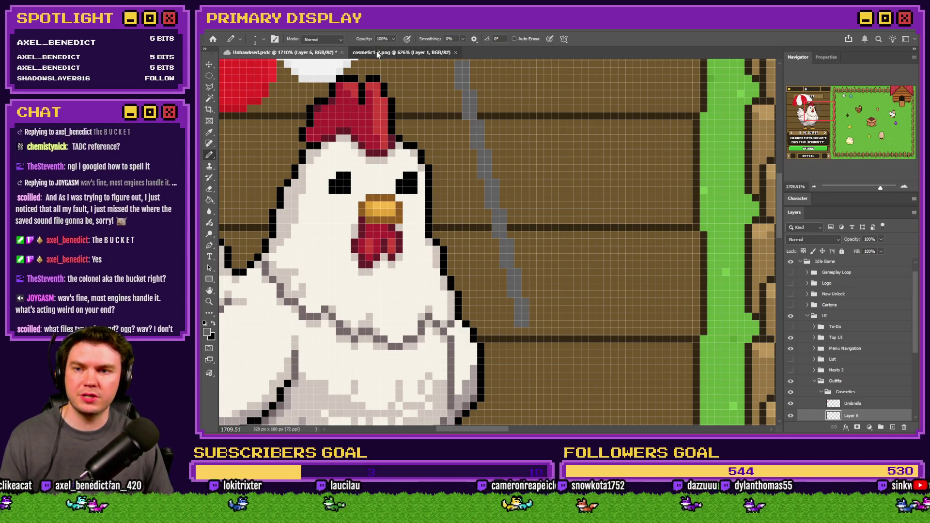
Shade the handle with a darker grey line, undo a trial move, and compare with the reference.
left_click(376, 52)
left_click(334, 50)
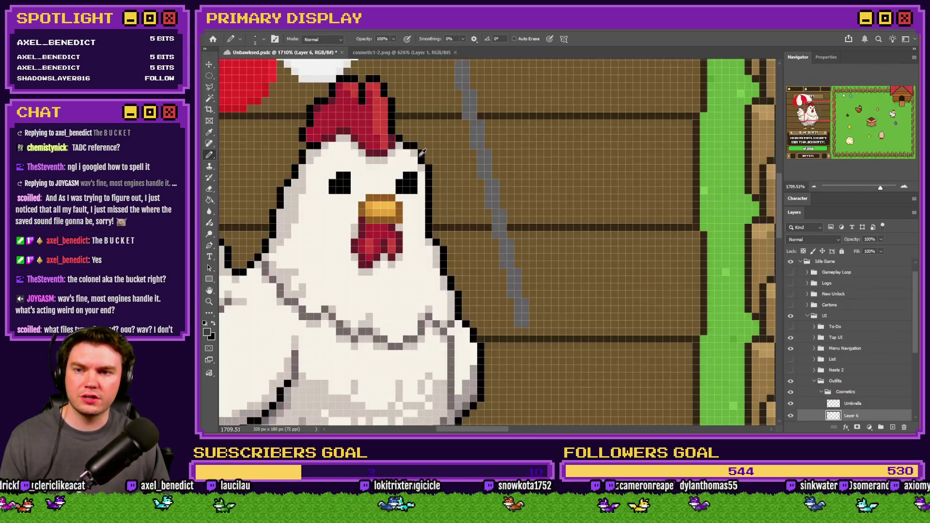
scroll(441, 92, "down", 2)
scroll(441, 92, "up", 3)
mouse_move(452, 113)
left_mouse_down()
mouse_move(503, 295)
mouse_move(510, 260)
mouse_move(527, 357)
left_mouse_up()
scroll(503, 295, "down", 2)
scroll(533, 313, "down", 4)
mouse_move(533, 313)
left_mouse_down()
mouse_move(427, 298)
mouse_move(438, 309)
left_mouse_up()
key("ctrl+z")
scroll(548, 290, "up", 5)
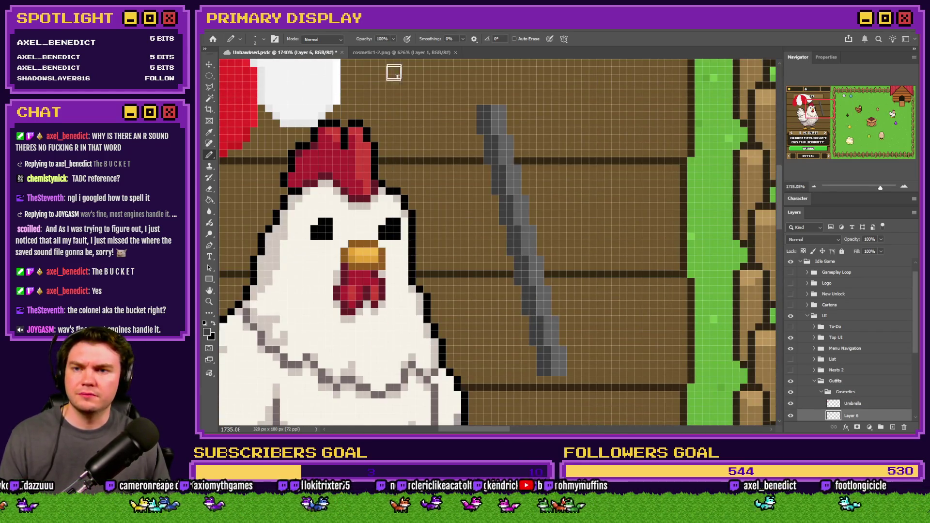
left_click(395, 52)
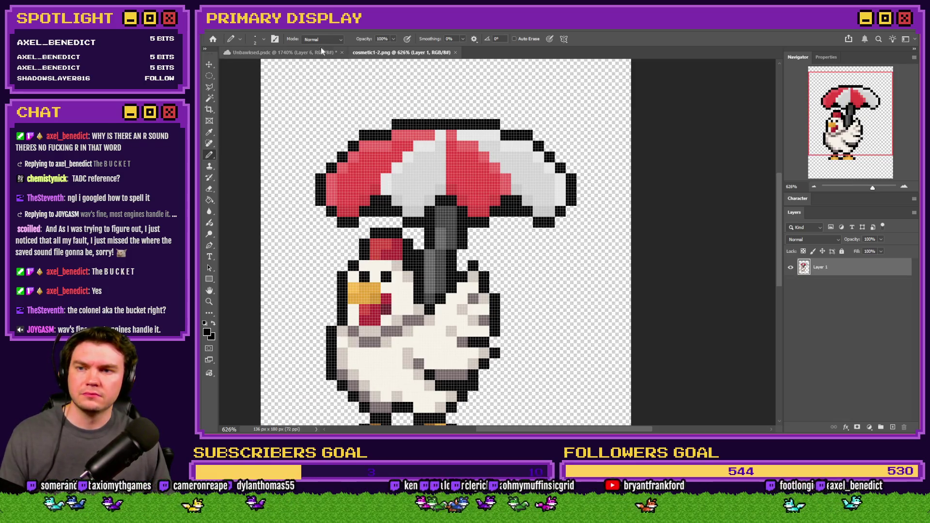
Return to the game mockup, check the brush size and make the Umbrella layer active.
left_click(281, 52)
right_click(452, 148)
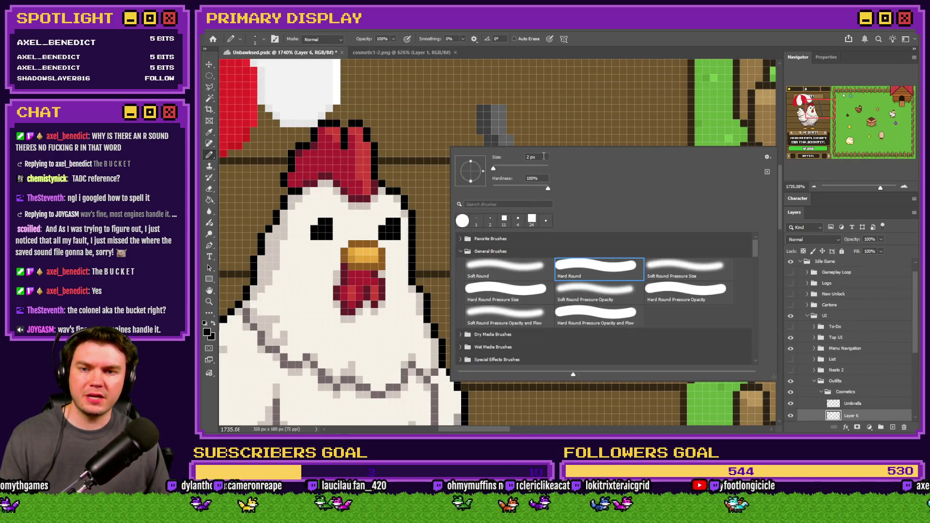
left_click(615, 63)
left_click(853, 403)
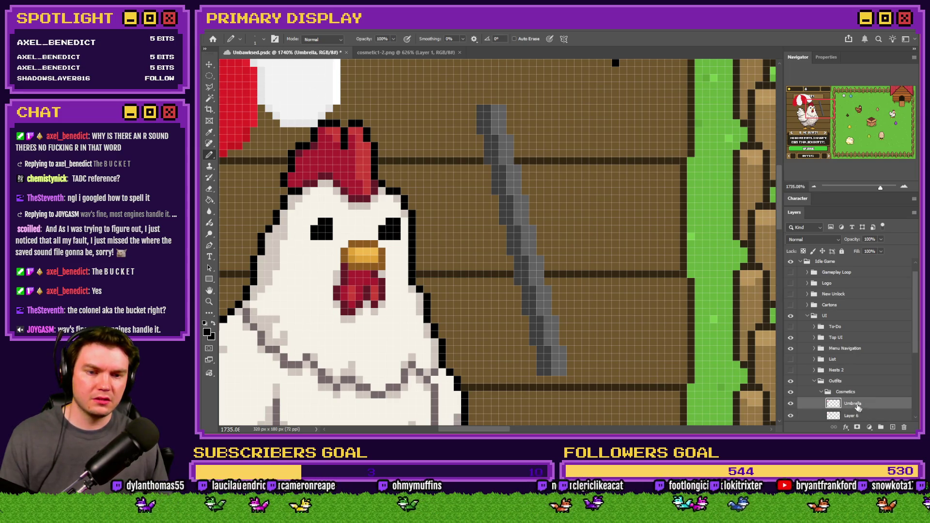
scroll(431, 153, "down", 3)
scroll(431, 153, "up", 3)
Outline the canopy's top edge in black and shift the umbrella 10 px left, 9 px down.
left_click(431, 138)
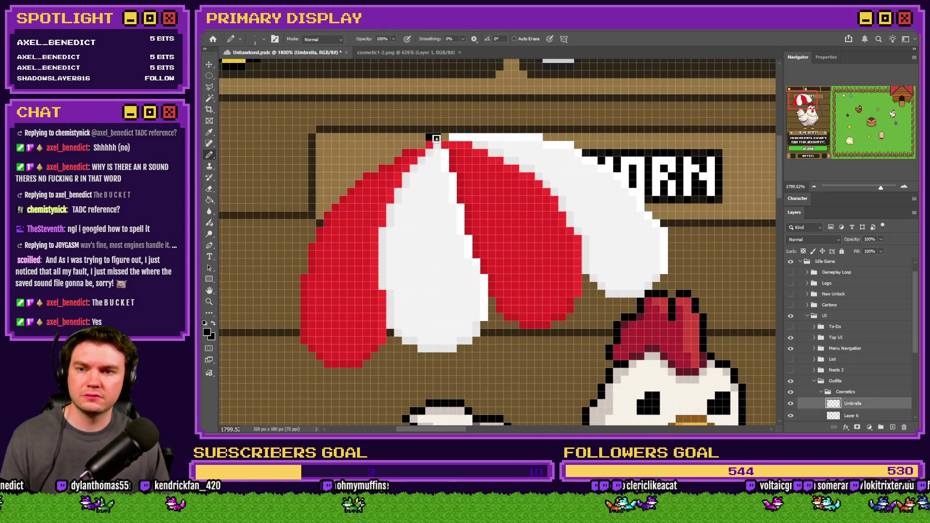
left_click_drag(451, 133, 543, 132)
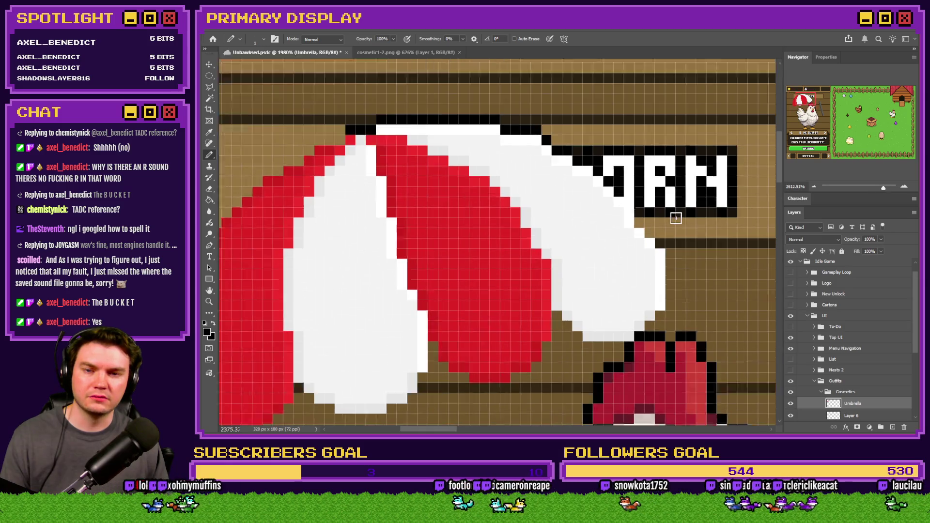
scroll(654, 203, "down", 3)
left_click_drag(615, 229, 549, 289)
scroll(560, 247, "up", 4)
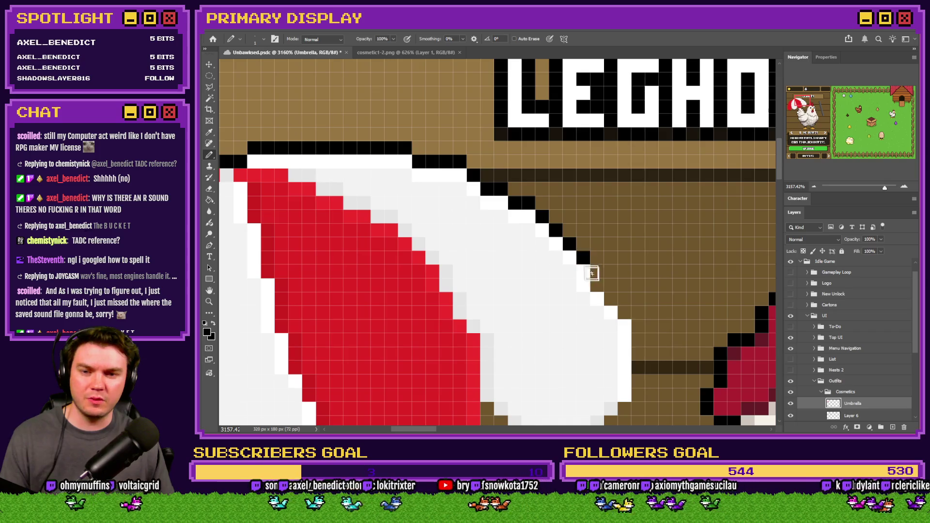
Pencil black outline pixels along the canopy's right edge and the red and white panel bottoms.
scroll(643, 265, "down", 3)
mouse_move(643, 265)
left_mouse_down()
mouse_move(638, 220)
mouse_move(637, 281)
mouse_move(623, 315)
mouse_move(565, 337)
mouse_move(511, 326)
mouse_move(488, 300)
mouse_move(490, 319)
left_mouse_up()
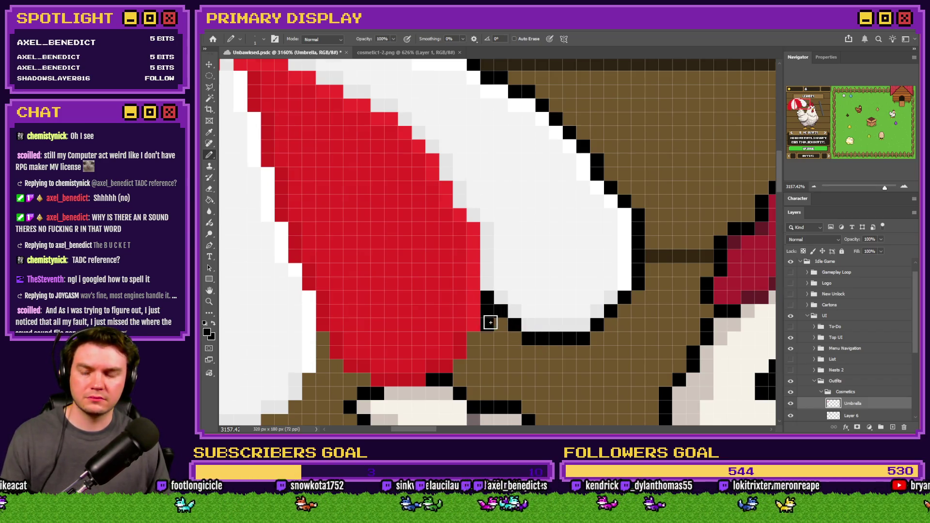
scroll(490, 320, "down", 2)
left_click_drag(476, 280, 473, 276)
scroll(528, 253, "down", 1)
mouse_move(528, 253)
left_mouse_down()
mouse_move(436, 272)
mouse_move(376, 228)
mouse_move(373, 253)
mouse_move(345, 297)
mouse_move(316, 307)
left_mouse_up()
scroll(574, 258, "down", 2)
scroll(415, 290, "up", 2)
mouse_move(468, 290)
left_mouse_down()
mouse_move(415, 293)
mouse_move(346, 262)
mouse_move(301, 307)
left_mouse_up()
Continue the black outline along the canopy's lower red edge, left edge and top.
scroll(352, 325, "left", 2)
scroll(353, 325, "left", 3)
mouse_move(432, 326)
left_mouse_down()
mouse_move(382, 320)
mouse_move(320, 275)
mouse_move(306, 138)
left_mouse_up()
scroll(318, 289, "up", 5)
left_click_drag(317, 289, 315, 247)
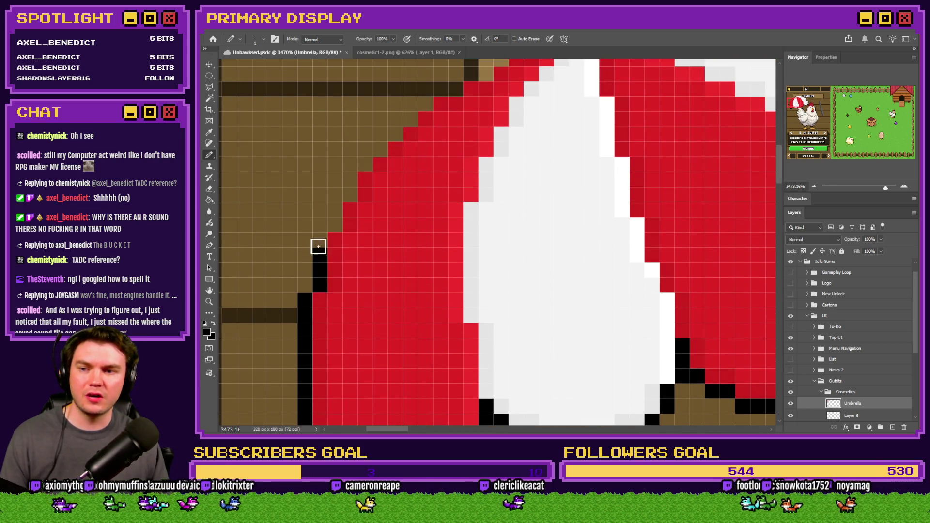
scroll(317, 299, "up", 2)
mouse_move(318, 299)
left_mouse_down()
mouse_move(347, 231)
mouse_move(443, 141)
mouse_move(519, 94)
mouse_move(557, 94)
left_mouse_up()
scroll(523, 157, "down", 5)
scroll(561, 179, "down", 4)
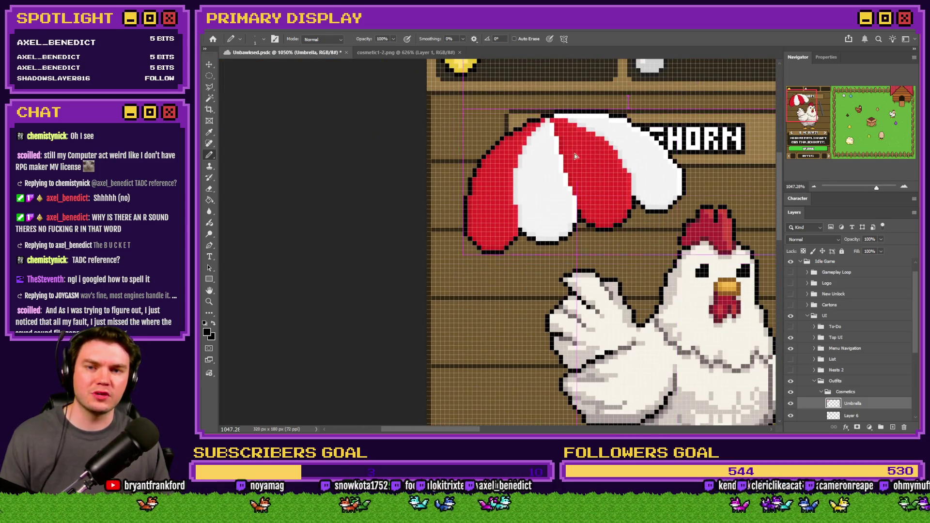
On the pole layer, pencil a black outline along the grey pole's top and right edges.
scroll(575, 199, "up", 4)
left_click(855, 415)
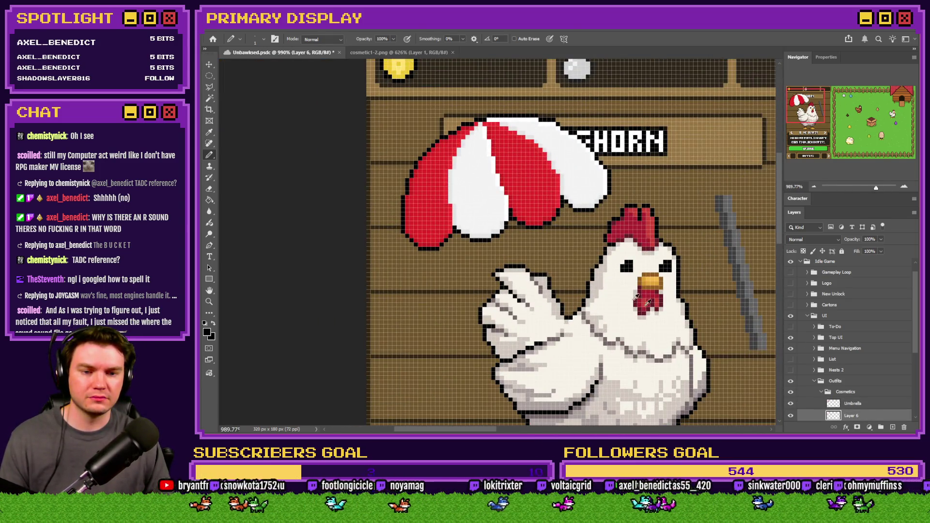
scroll(514, 159, "up", 4)
left_click_drag(514, 159, 525, 216)
scroll(528, 203, "down", 2)
left_click_drag(534, 174, 583, 391)
mouse_move(524, 104)
left_mouse_down()
mouse_move(557, 110)
mouse_move(596, 257)
left_mouse_up()
scroll(596, 258, "down", 2)
mouse_move(597, 215)
left_mouse_down()
mouse_move(600, 231)
mouse_move(605, 222)
mouse_move(614, 233)
mouse_move(620, 286)
mouse_move(588, 295)
left_mouse_up()
Move the outlined pole into the chicken's hand beneath the canopy.
scroll(601, 223, "down", 2)
scroll(588, 291, "down", 5)
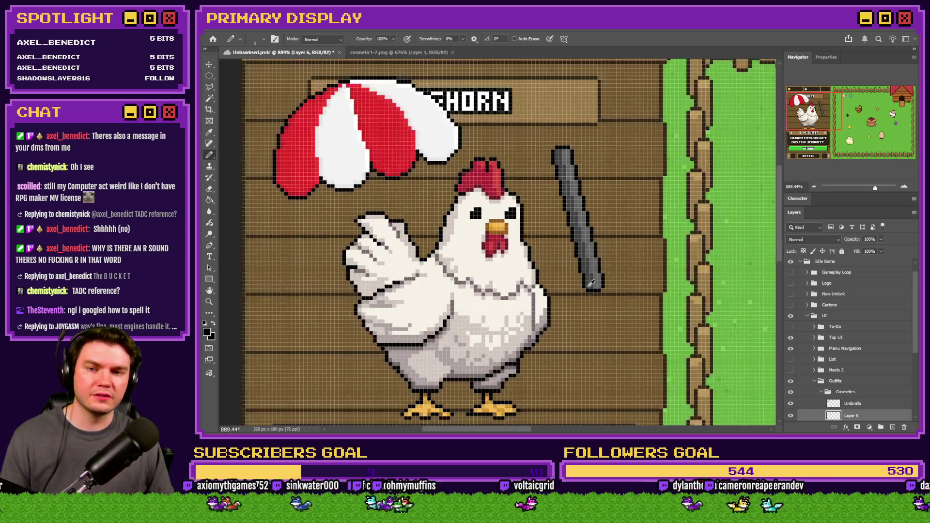
left_click_drag(612, 239, 505, 240)
scroll(453, 222, "up", 2)
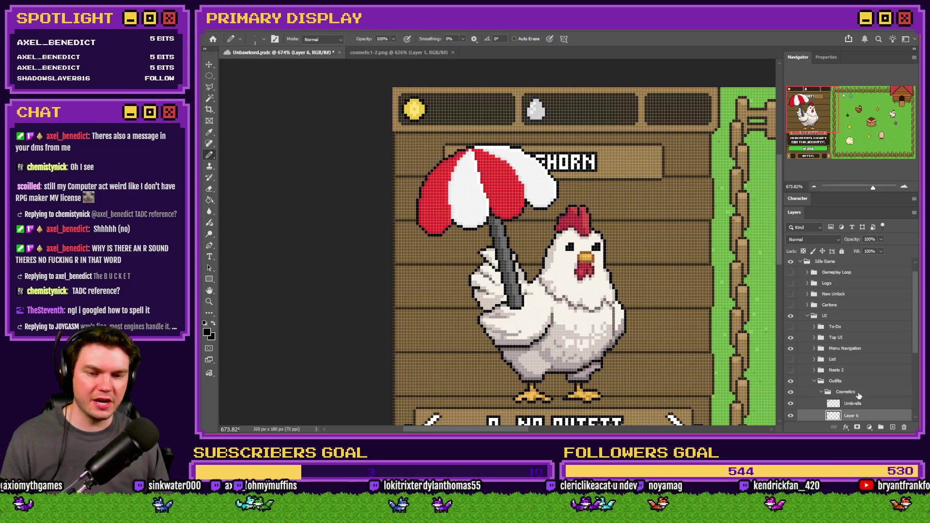
Select the pole layer, Layer 6, and add a trial layer mask, then undo it.
scroll(889, 400, "down", 3)
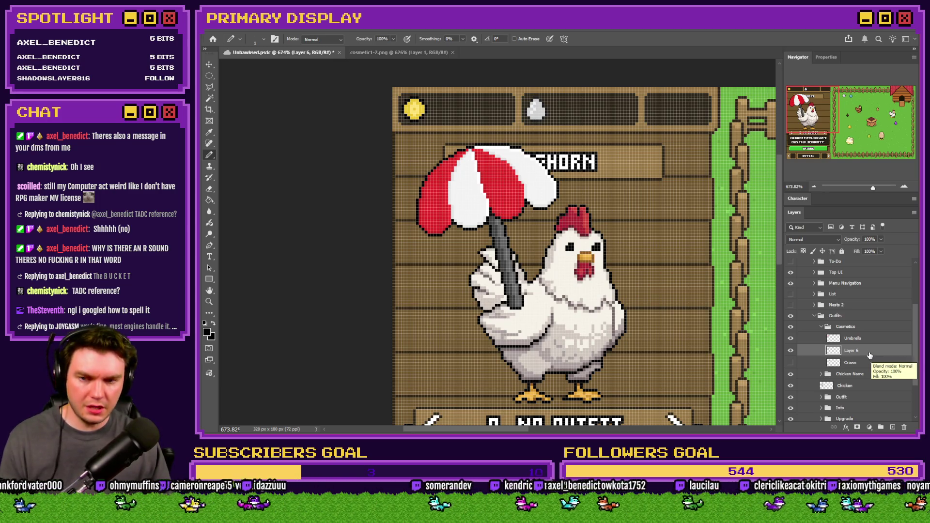
scroll(869, 357, "down", 2)
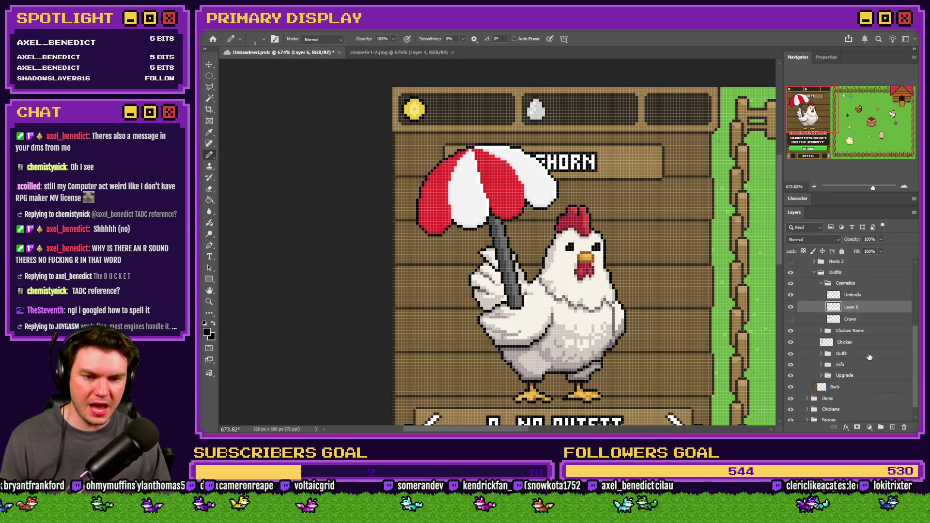
left_click(826, 343)
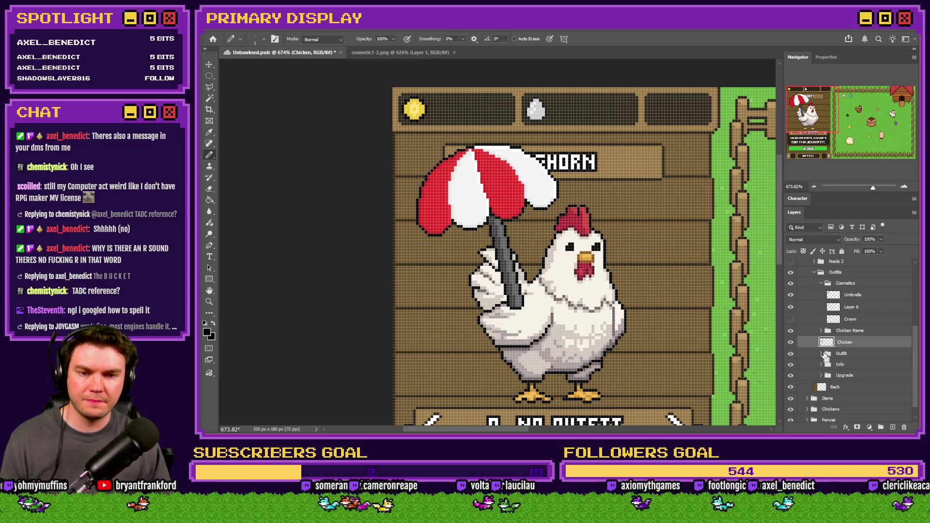
key("h")
key("b")
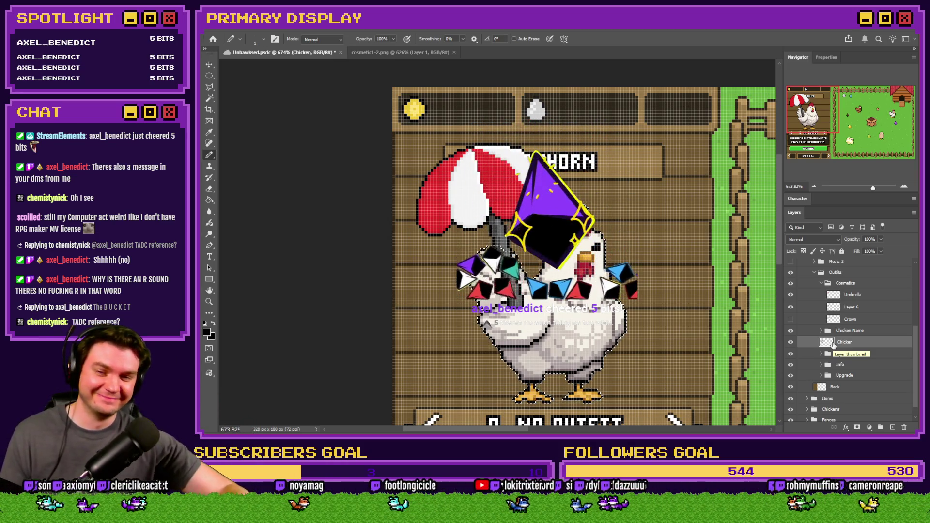
left_click(857, 309)
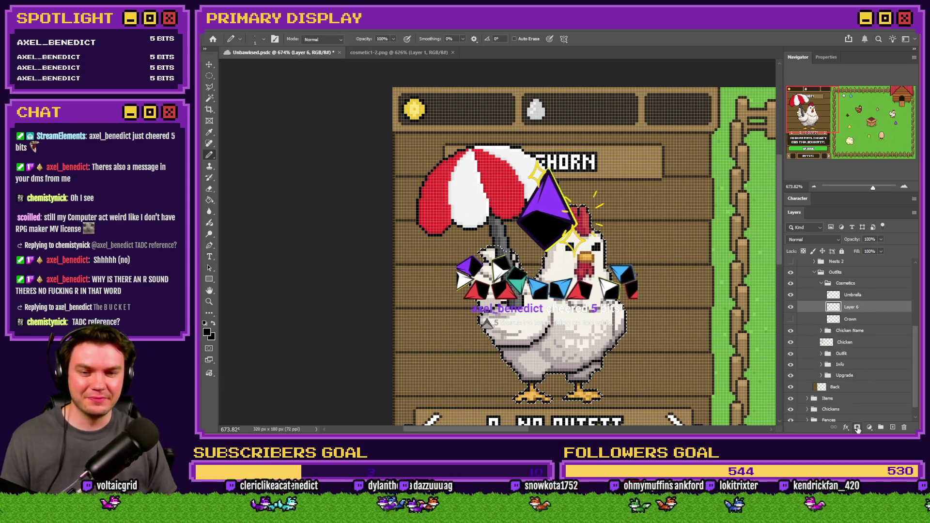
left_click(858, 428)
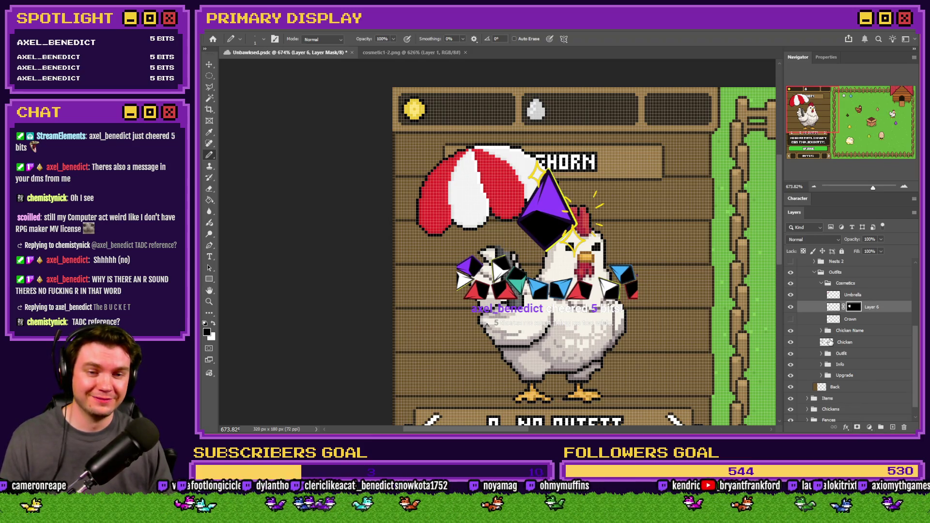
key("ctrl+z")
Add a layer mask to Layer 6 so the handle hides behind the wing.
key("m")
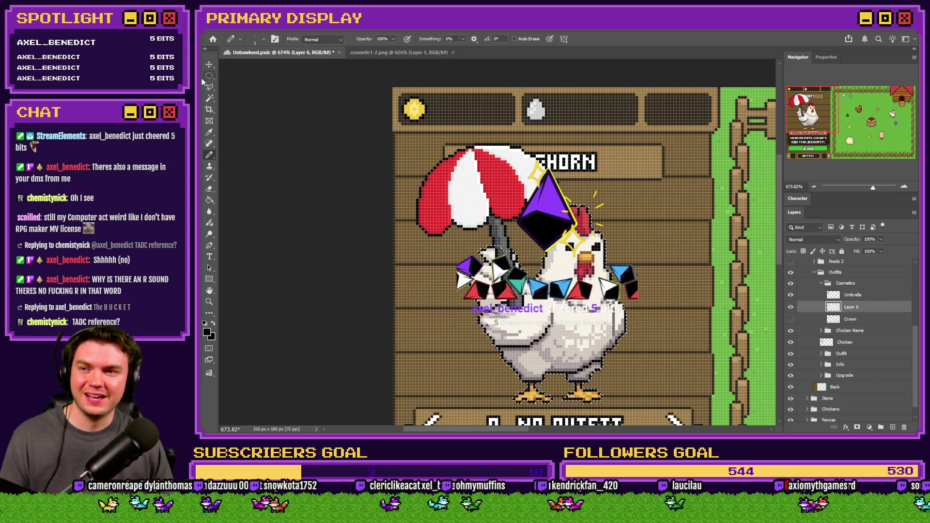
right_click(518, 241)
key("Escape")
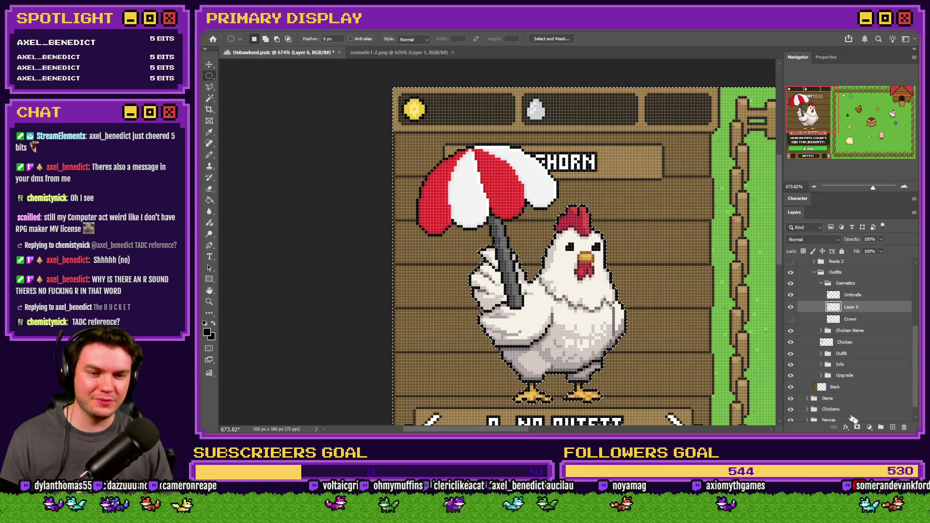
left_click(856, 427)
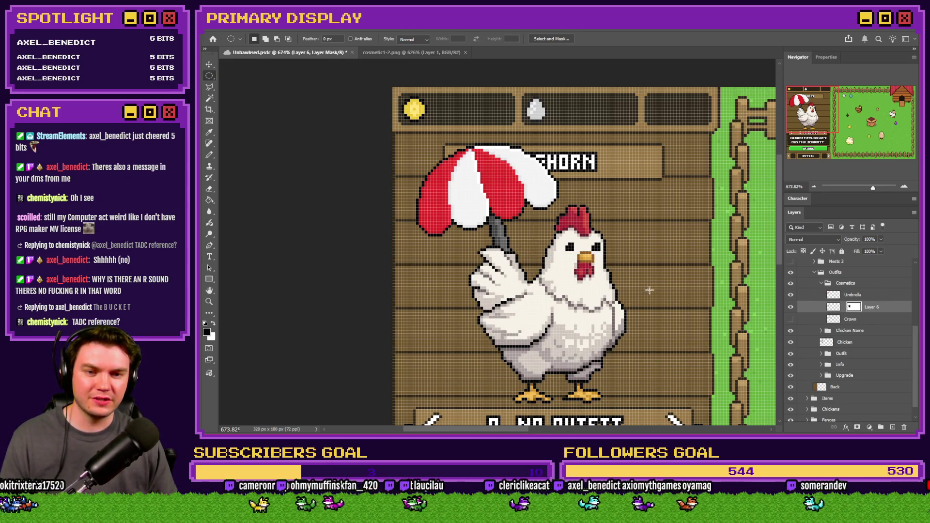
Select Umbrella together with Layer 6 and nudge both right.
left_click(830, 297)
left_click(830, 308, "ctrl")
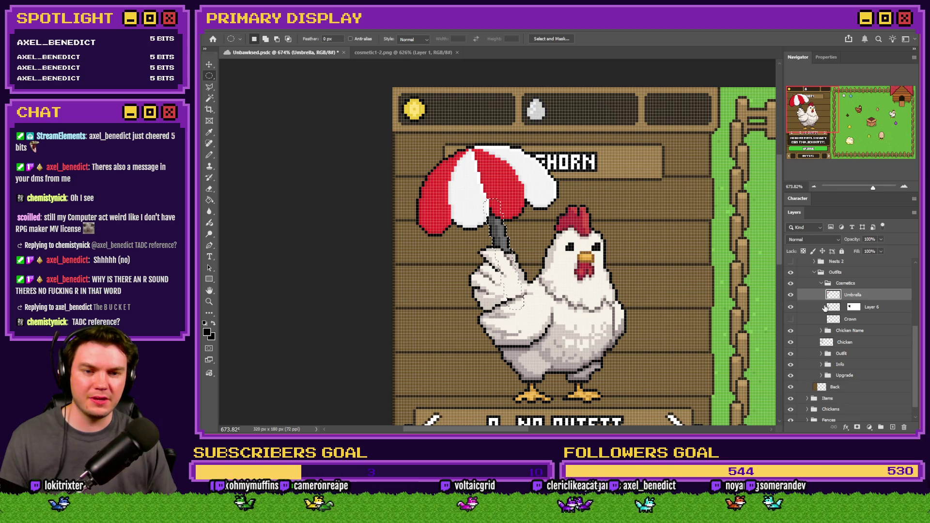
left_click(867, 308, "shift")
scroll(532, 279, "up", 2)
left_click(851, 308)
key("ctrl+Right")
key("ctrl+Right")
key("ctrl+Right")
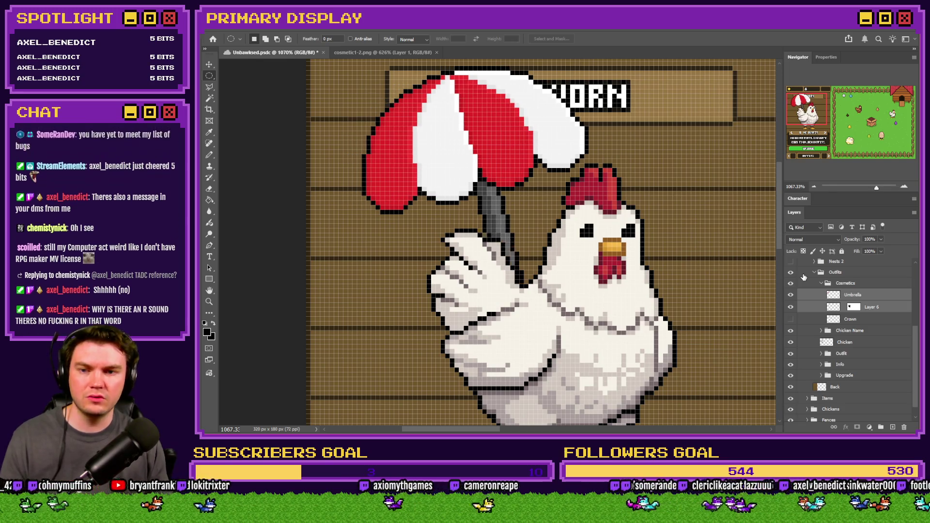
Nudge the umbrella and pole right, down, up and one pixel left over the chicken's head.
key("ctrl+Right")
key("ctrl+Right")
key("ctrl+Right")
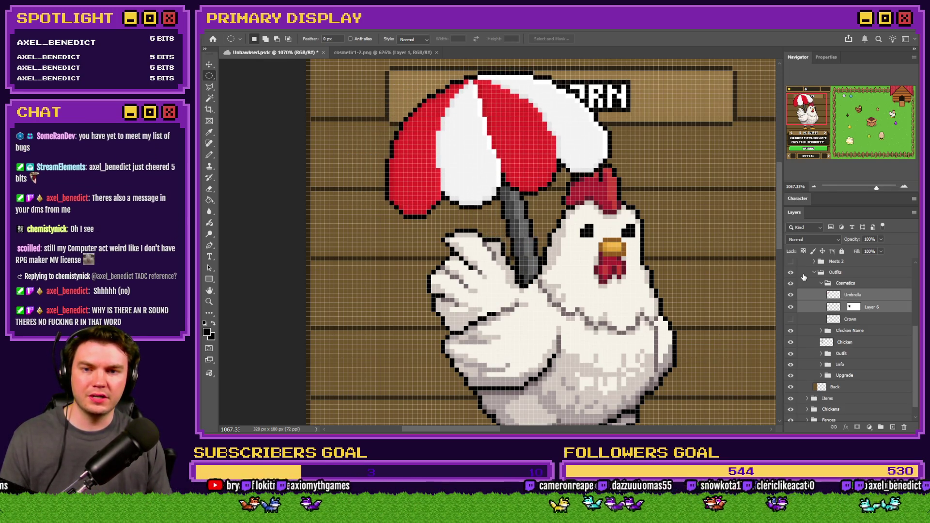
key("ctrl+Down")
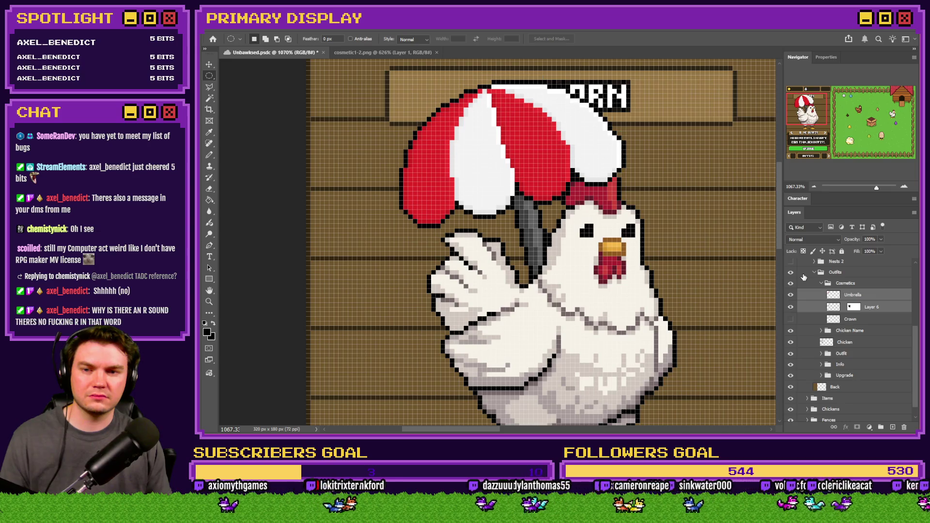
scroll(526, 245, "down", 3)
scroll(525, 245, "up", 1)
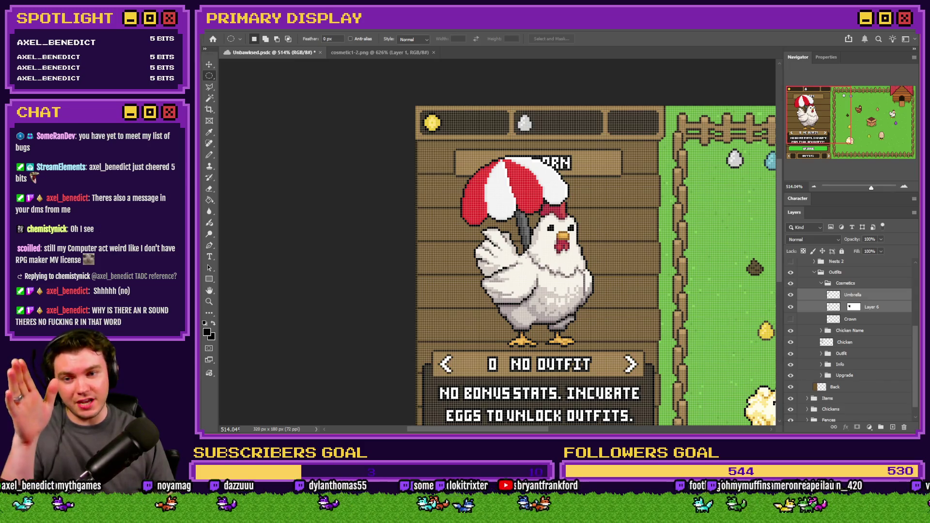
key("ctrl+Down")
key("ctrl+Down")
key("ctrl+Down")
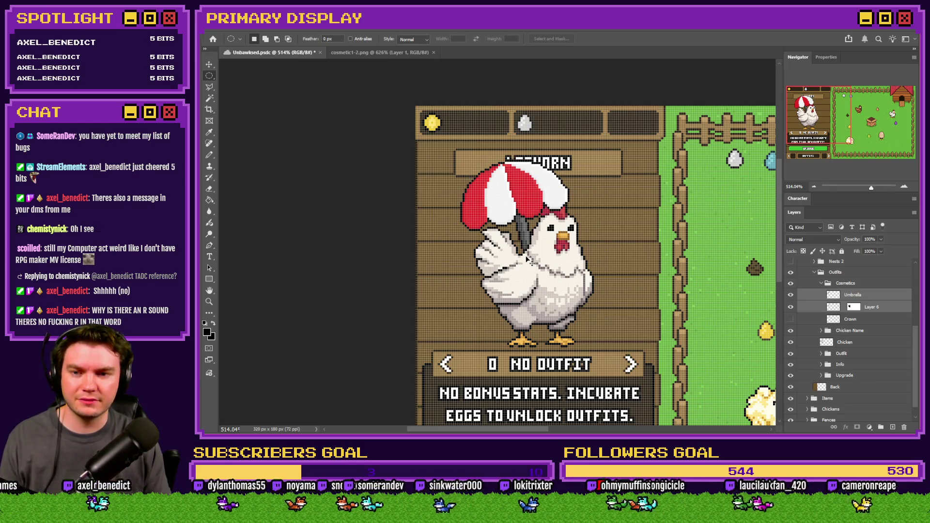
key("ctrl+Up")
key("ctrl+Up")
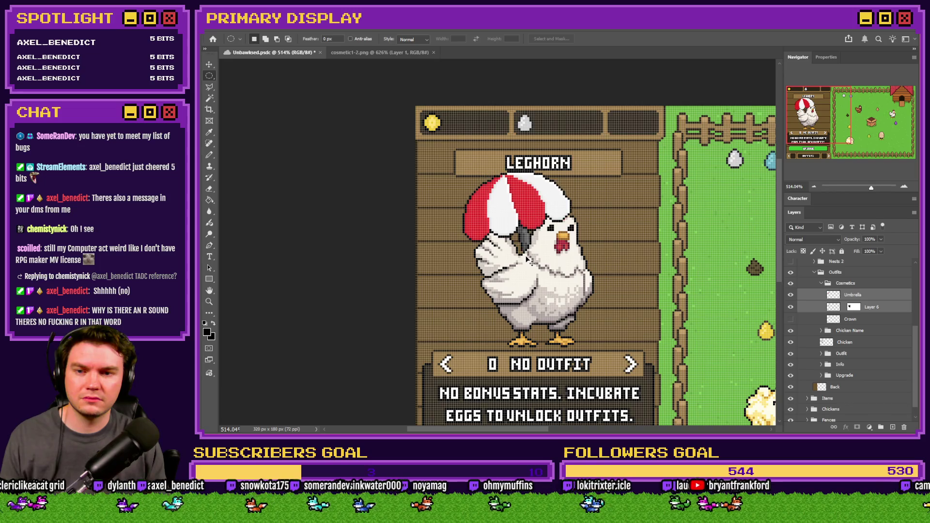
key("ctrl+Down")
key("ctrl+Down")
key("ctrl+Up")
key("ctrl+Up")
key("ctrl+Up")
key("ctrl+Left")
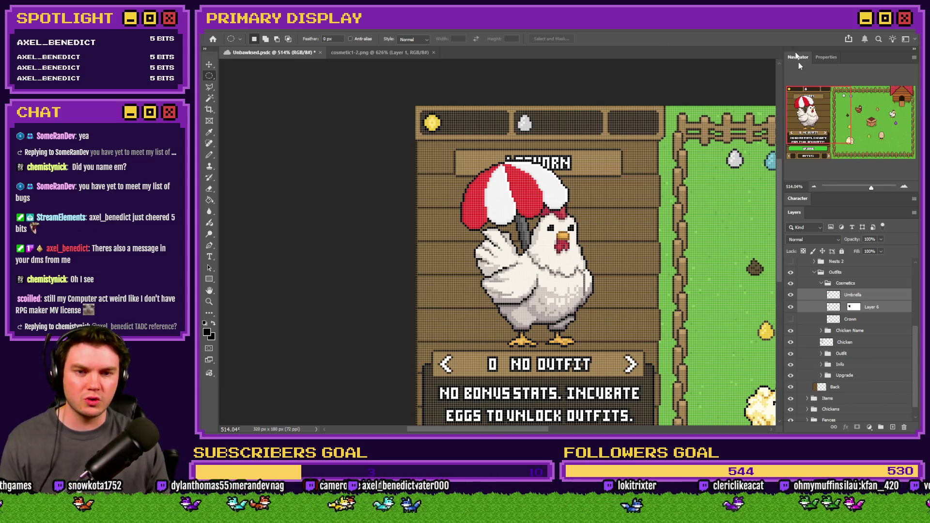
key("alt+Tab")
key("alt+Tab")
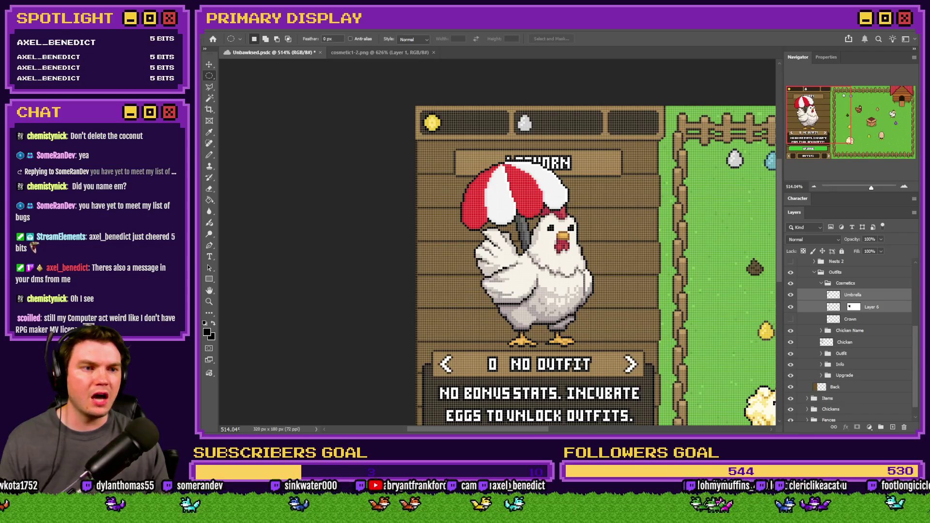
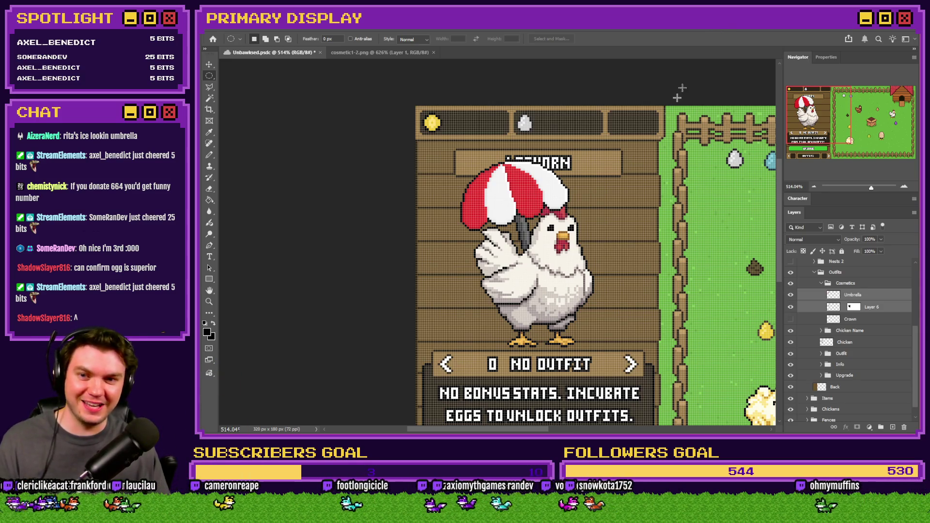
Undo back through the umbrella's earlier placements to compare its positions.
scroll(524, 247, "up", 5)
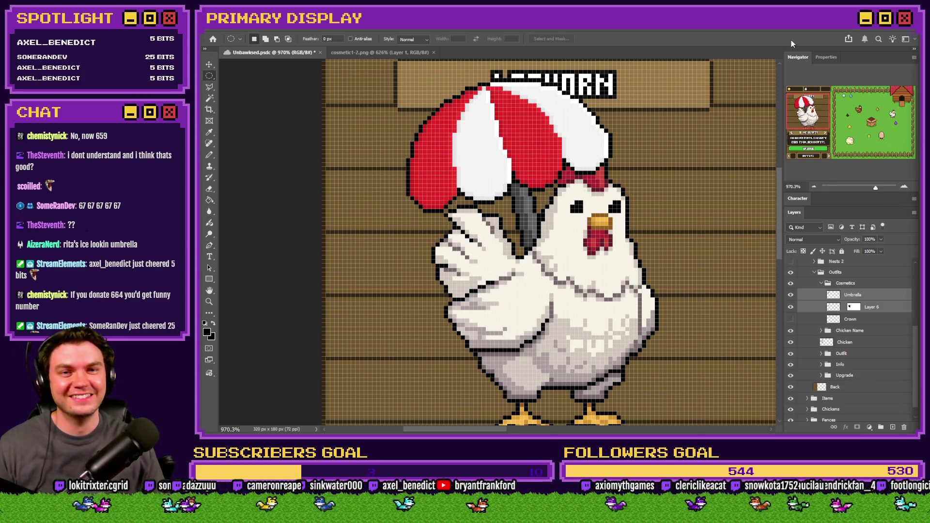
scroll(499, 186, "down", 5)
scroll(499, 185, "up", 4)
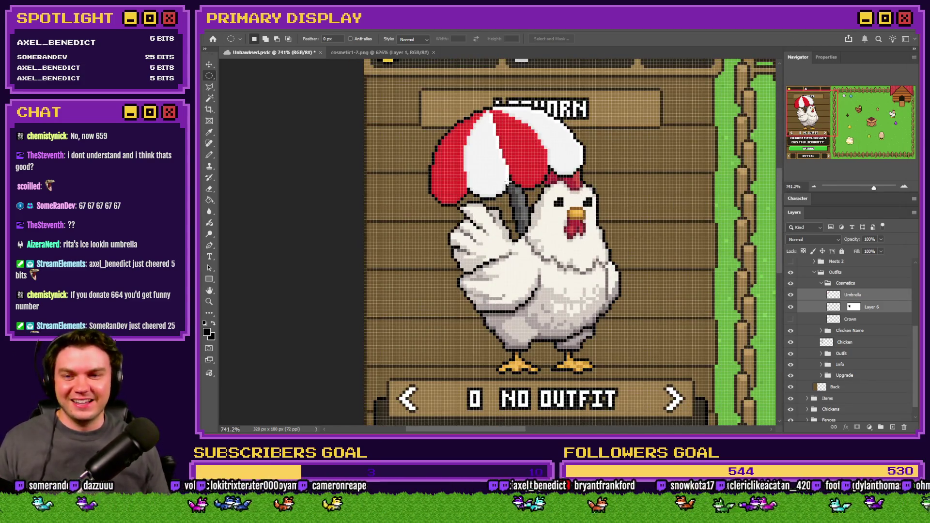
key("ctrl+z")
key("ctrl+z")
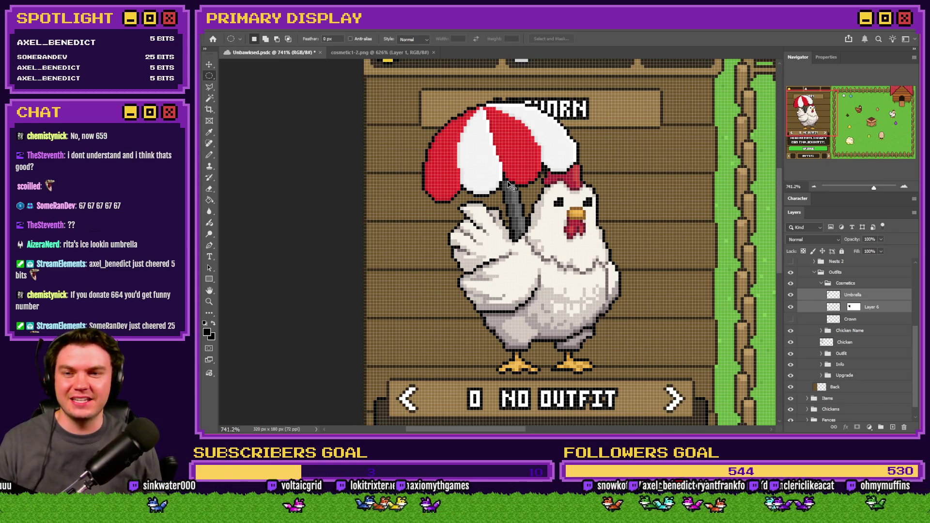
key("ctrl+z")
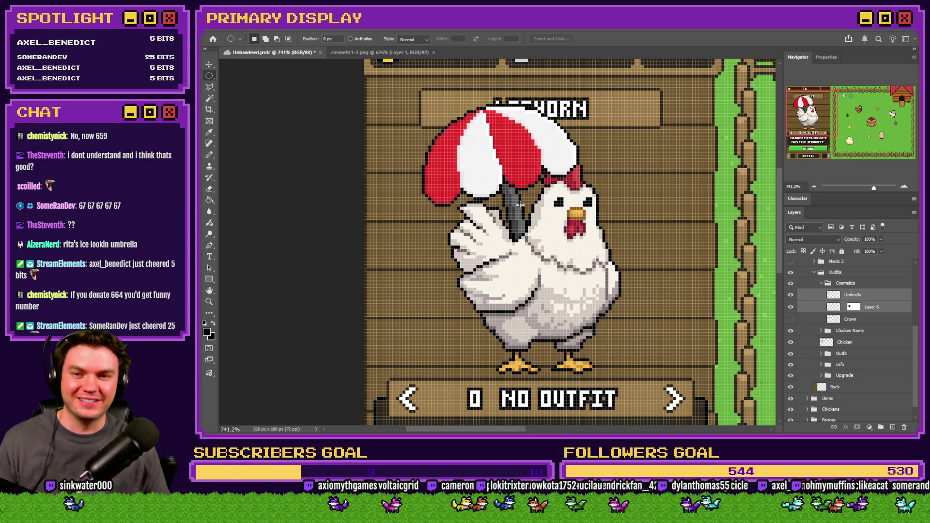
key("ctrl+z")
key("ctrl+z")
key("ctrl+z")
key("ctrl+z")
key("ctrl+z")
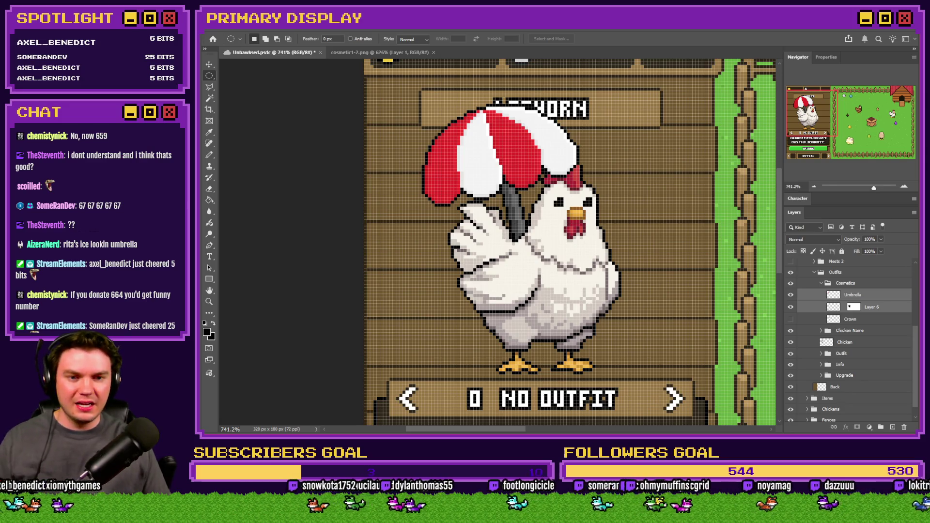
Select the Umbrella layer and Layer 6 and group them as Group 1, starting its rename.
left_click(876, 298)
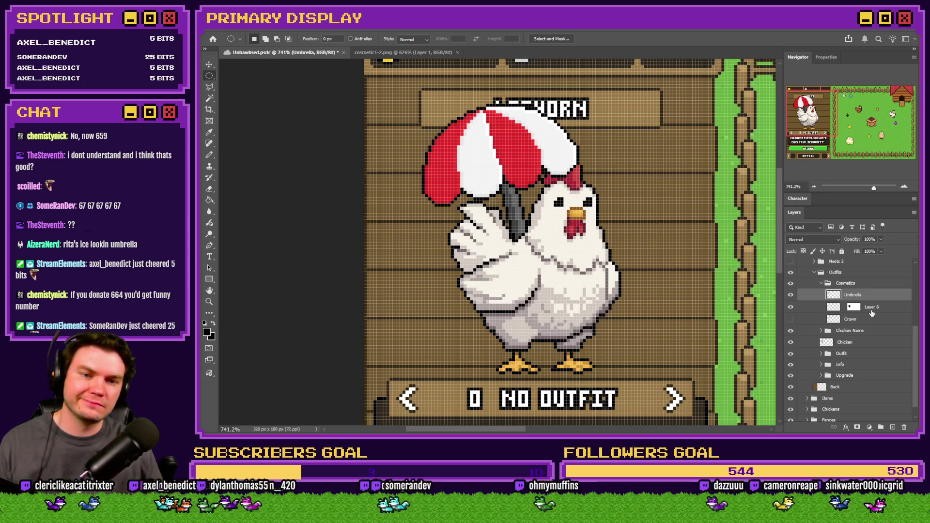
key("super")
key("Escape")
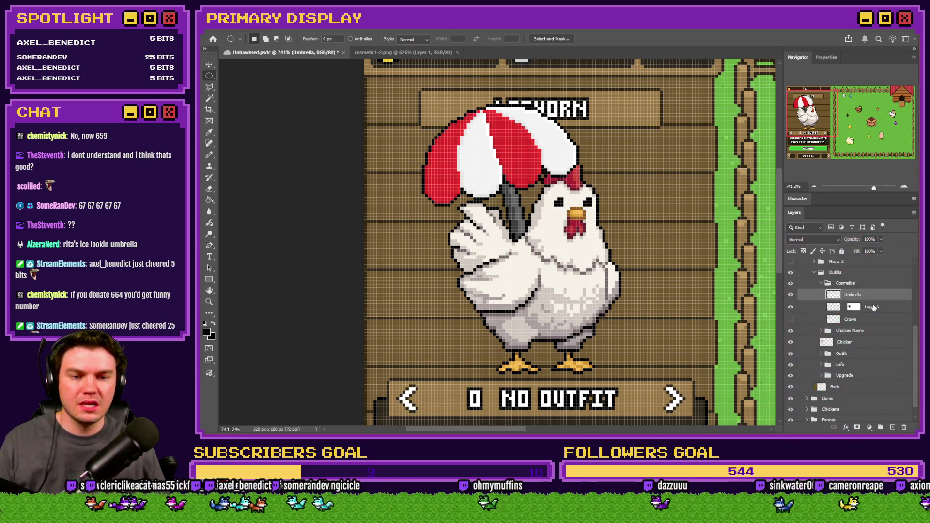
left_click(873, 307, "ctrl")
left_click(880, 428)
double_click(852, 294)
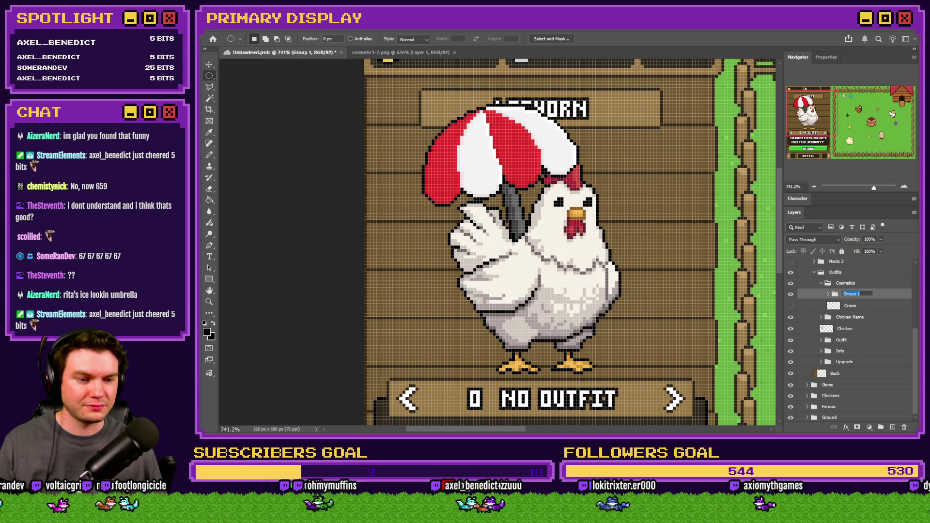
Rename Group 1 to 'Umbrella' in the Cosmetics folder and save the mockup.
left_click(895, 289)
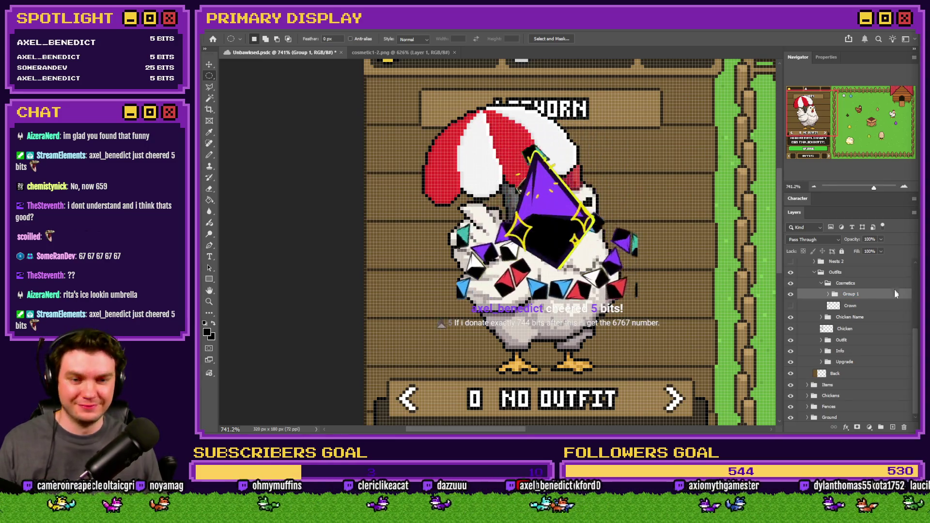
double_click(850, 295)
type("Umbrella")
key("Return")
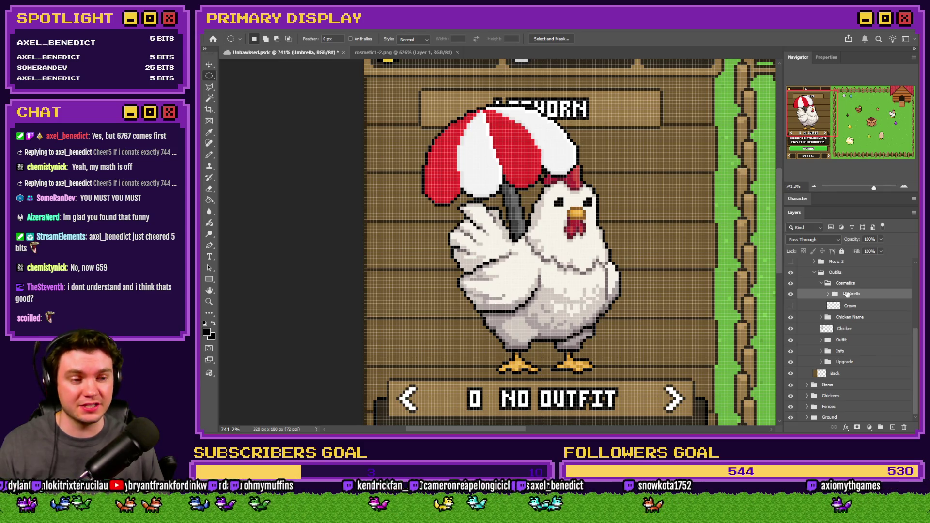
key("ctrl+s")
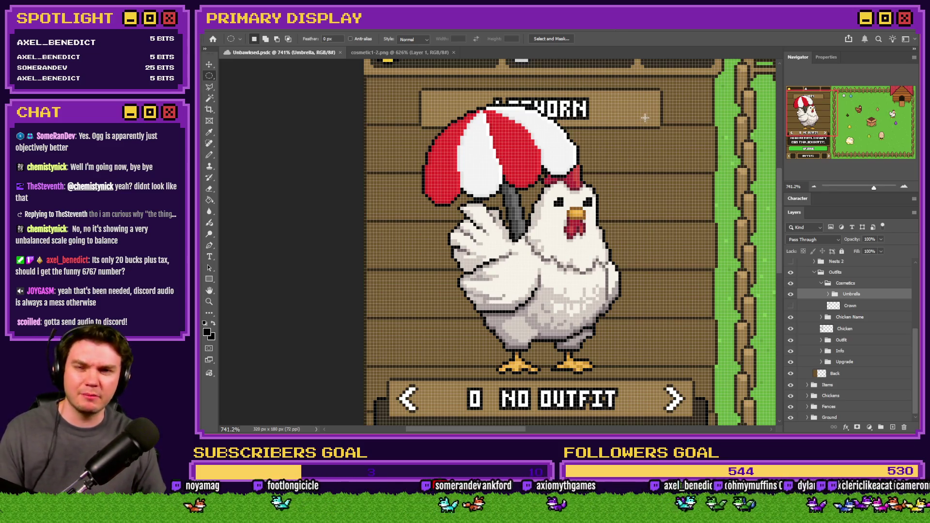
Close the cosmetic1-2.png umbrella reference image.
scroll(646, 118, "down", 5)
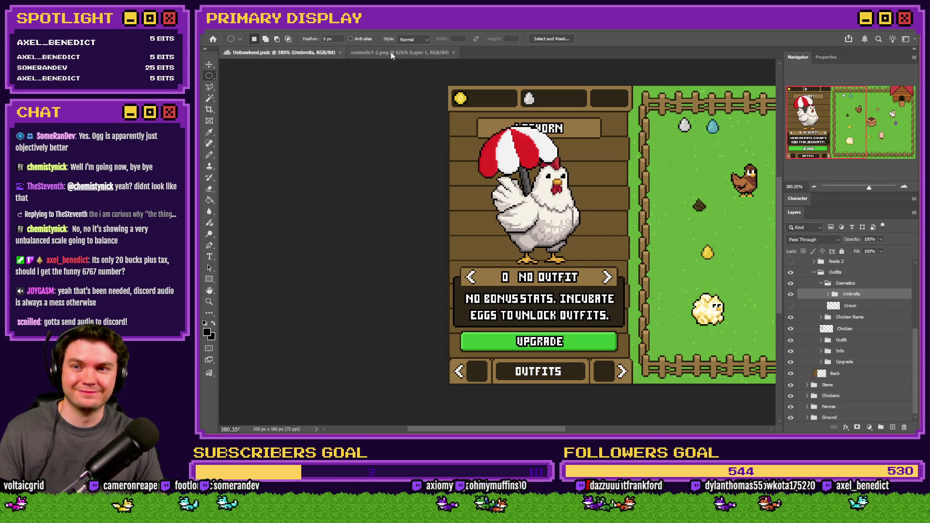
left_click(432, 53)
key("ctrl+Tab")
key("ctrl+Tab")
left_click(454, 52)
key("alt+Tab")
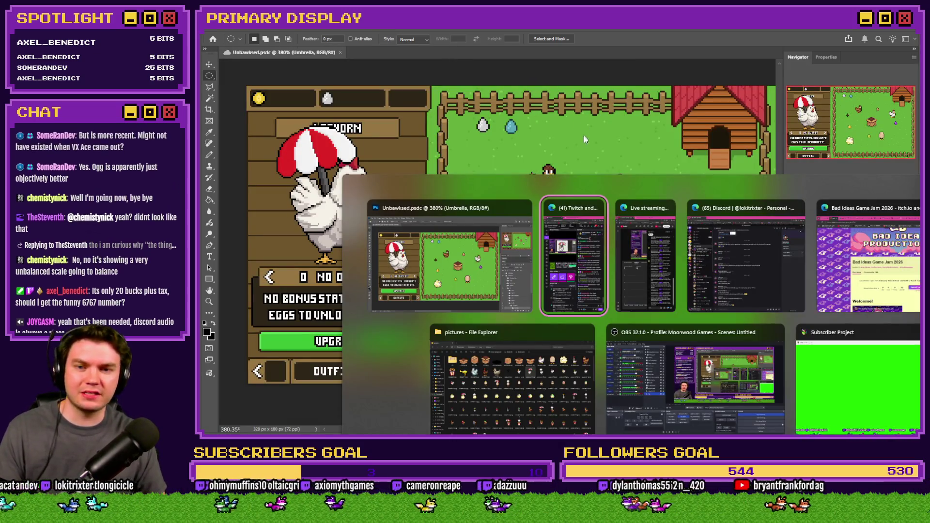
key("Escape")
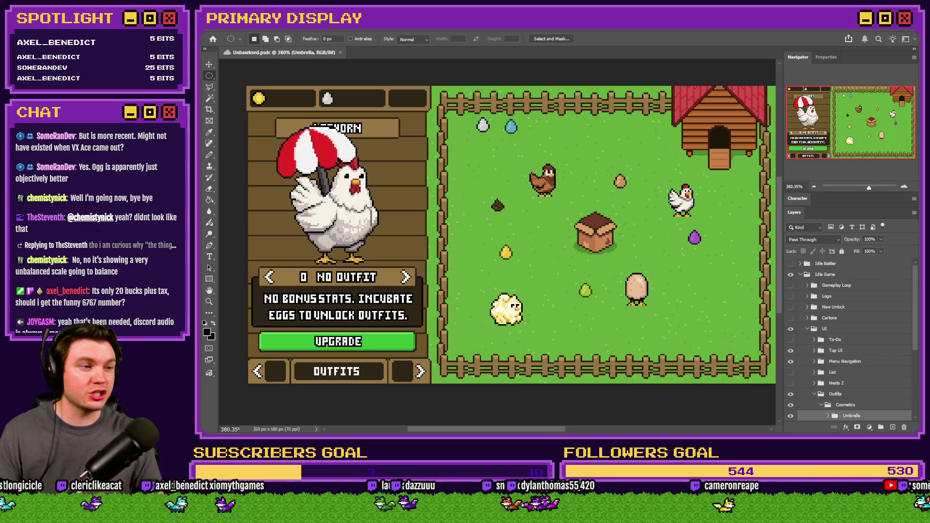
Bring in cosmetic1-3.png fitted on screen, with the Pencil ready in the mockup.
left_click_drag(632, 124, 594, 54)
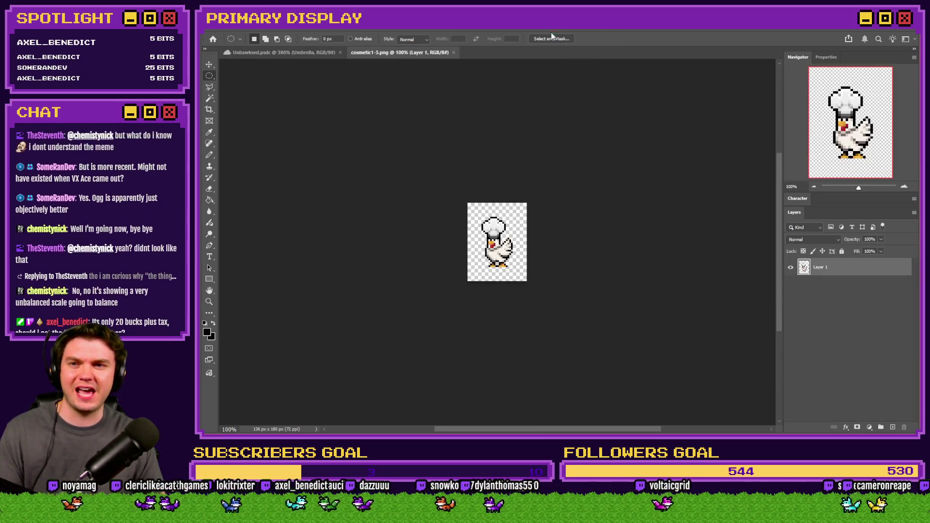
key("ctrl+0")
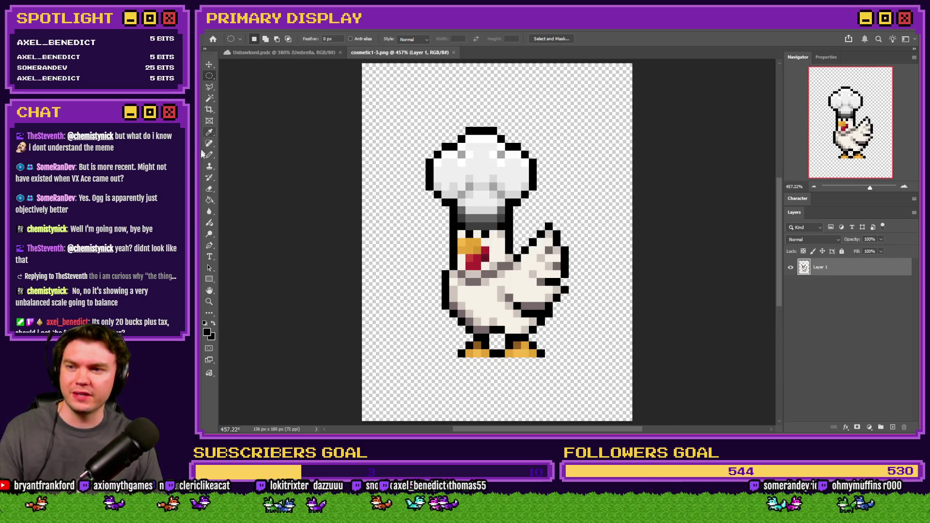
left_click(210, 155)
left_click(283, 52)
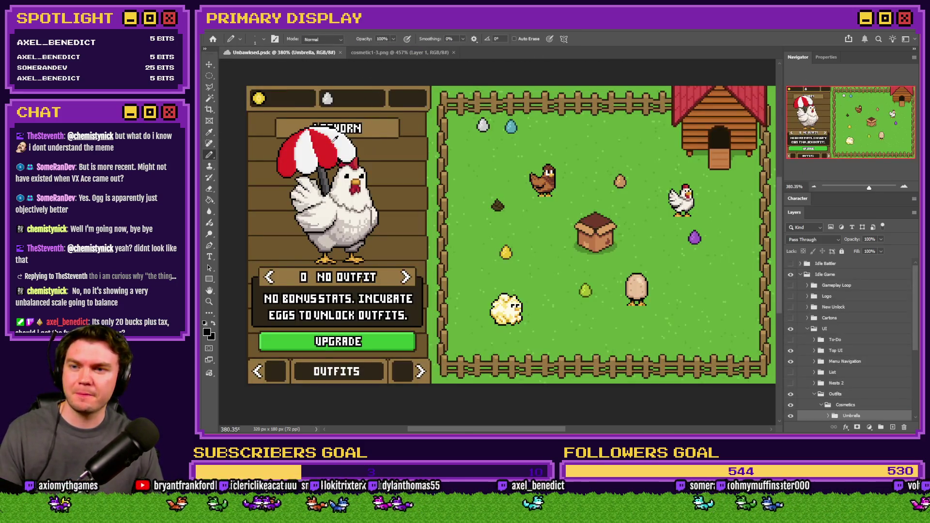
Add a new empty layer named 'Chefs Hat'.
scroll(331, 143, "up", 5)
scroll(825, 367, "down", 3)
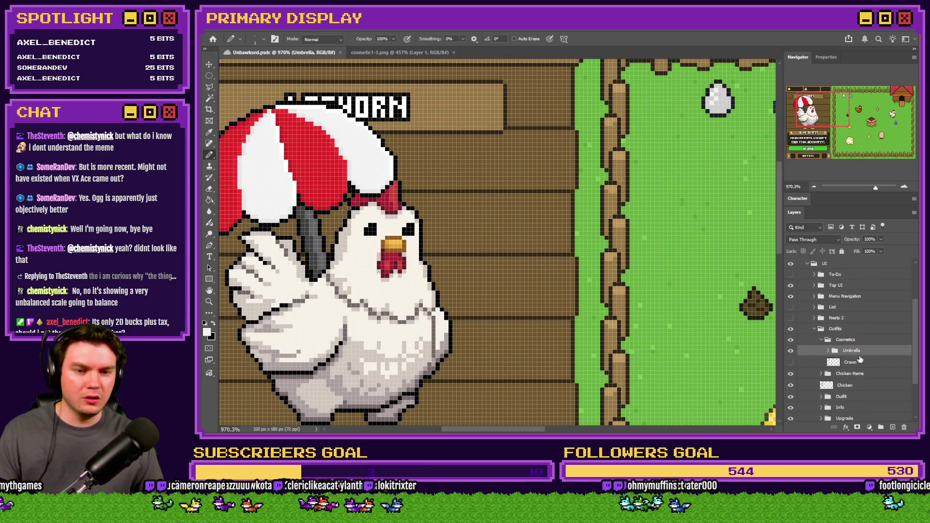
left_click(893, 427)
double_click(849, 350)
type("Chefs Hat")
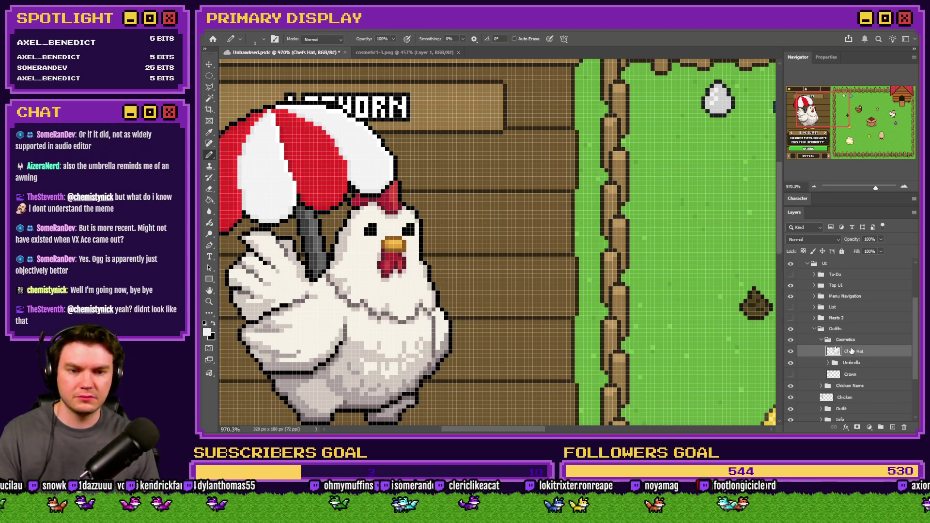
Hide the Umbrella group to view the chicken's bare head, then show it again.
left_click(791, 362)
left_click_drag(271, 122, 391, 175)
scroll(554, 203, "up", 4)
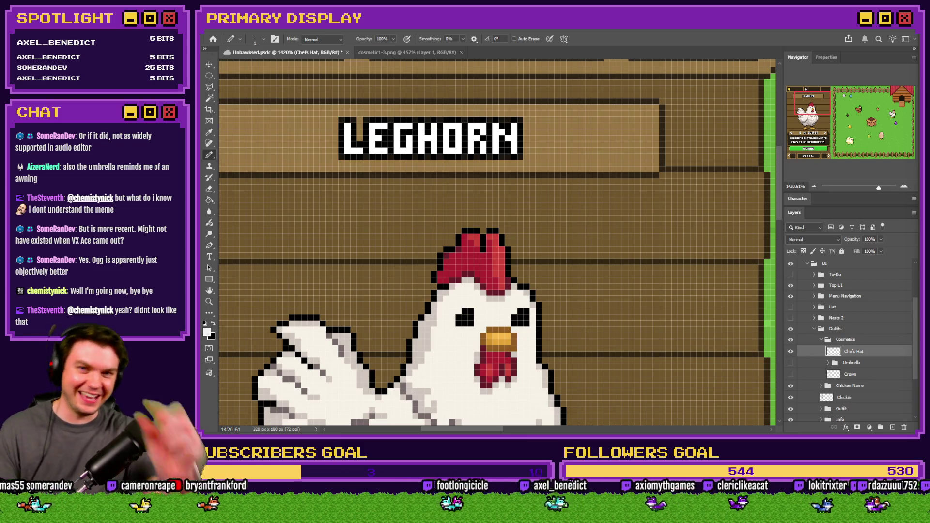
left_click(790, 362)
scroll(362, 302, "down", 1)
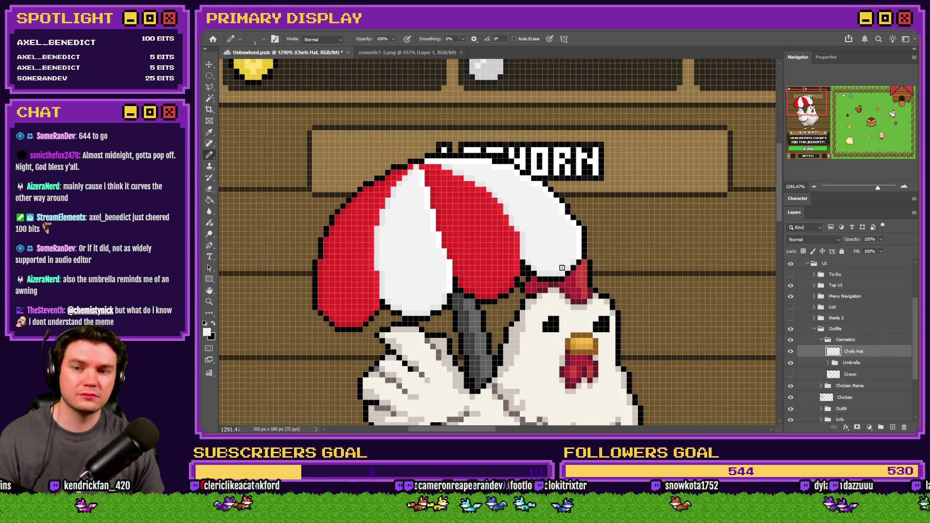
scroll(561, 267, "down", 3)
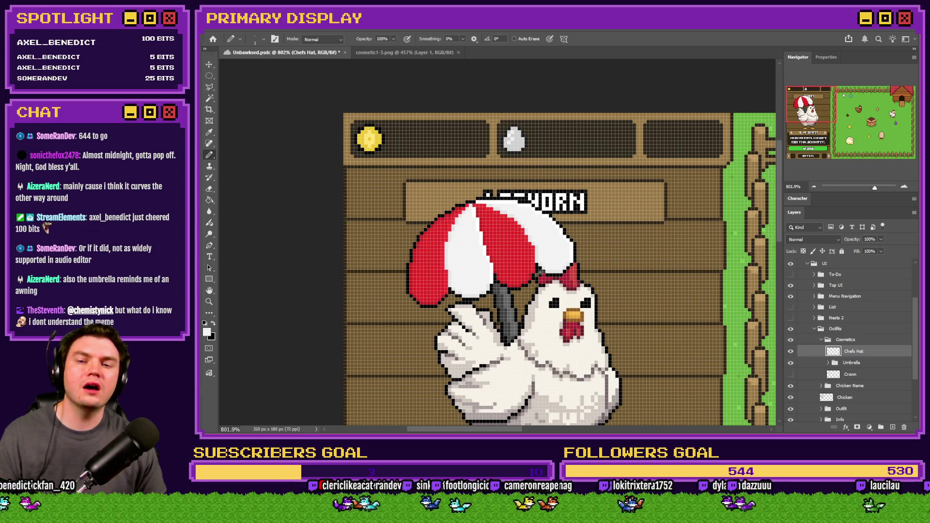
Save the mockup with Ctrl+S and hide the Umbrella group.
scroll(474, 282, "up", 2)
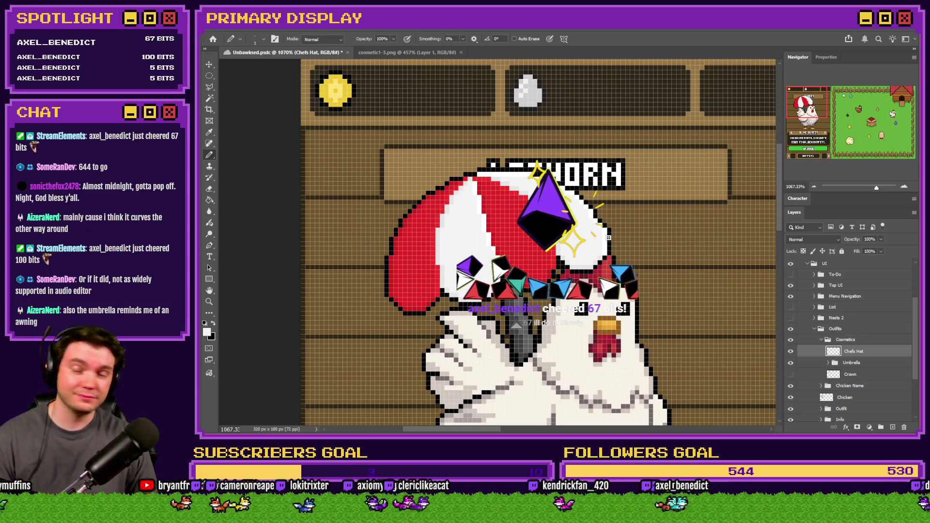
key("ctrl+s")
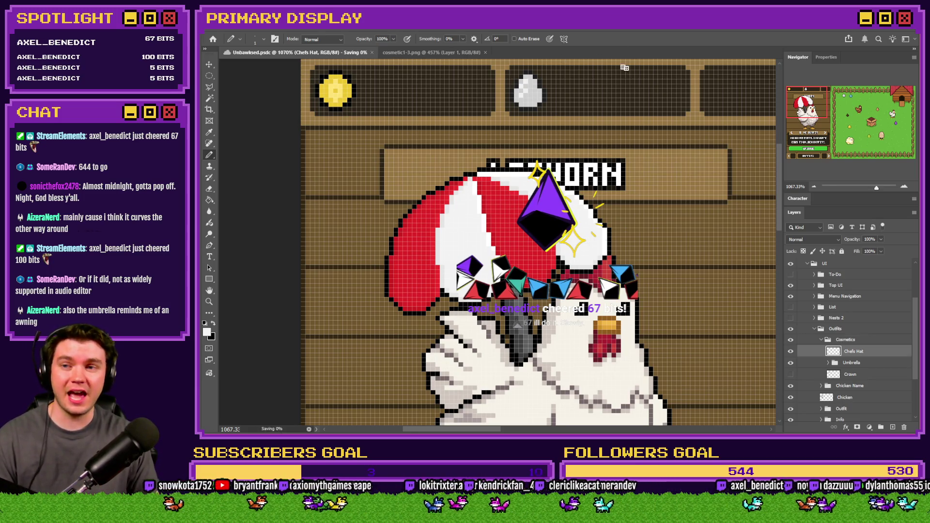
left_click(792, 363)
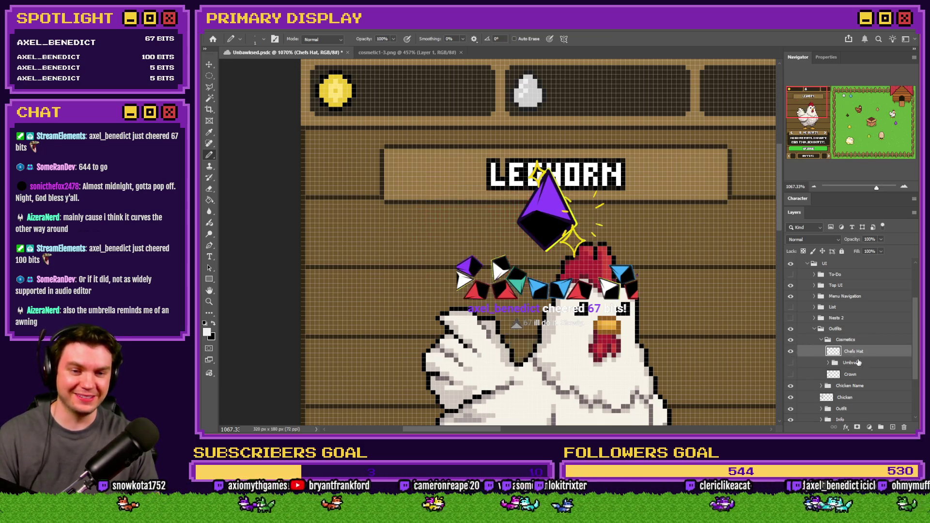
Make an elliptical selection over the chicken's comb and fill it white.
scroll(516, 284, "down", 1)
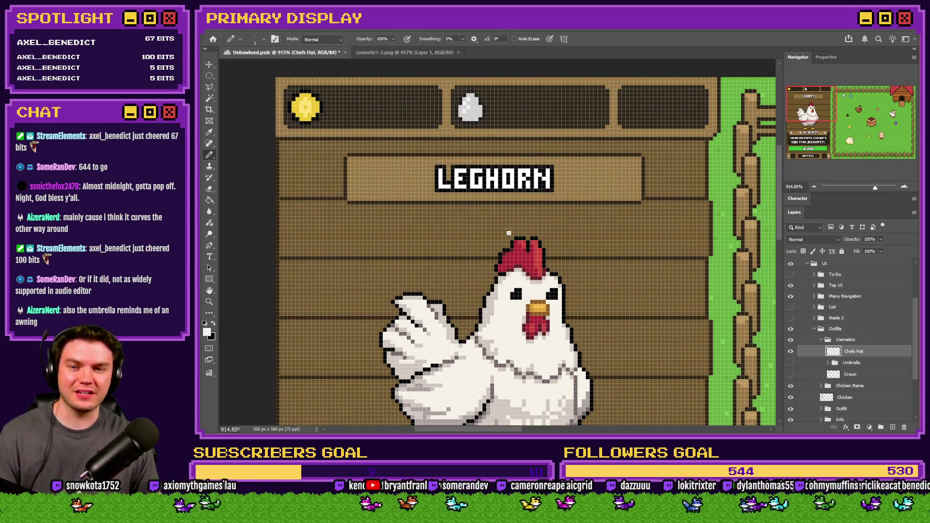
scroll(553, 218, "up", 3)
left_click(209, 76)
right_click(210, 75)
left_click(252, 85)
scroll(494, 224, "down", 1)
scroll(495, 224, "up", 2)
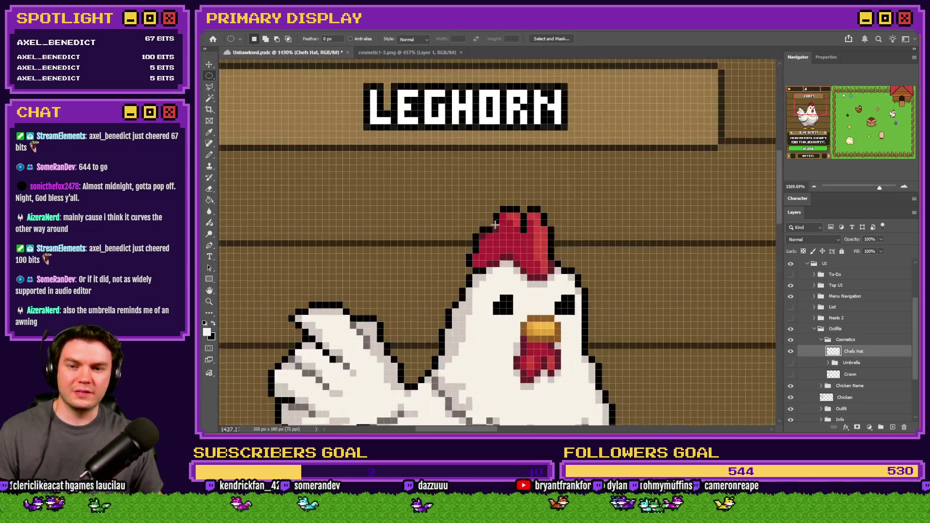
left_click_drag(588, 279, 470, 238)
right_click(525, 256)
key("Escape")
key("g")
left_click(518, 254)
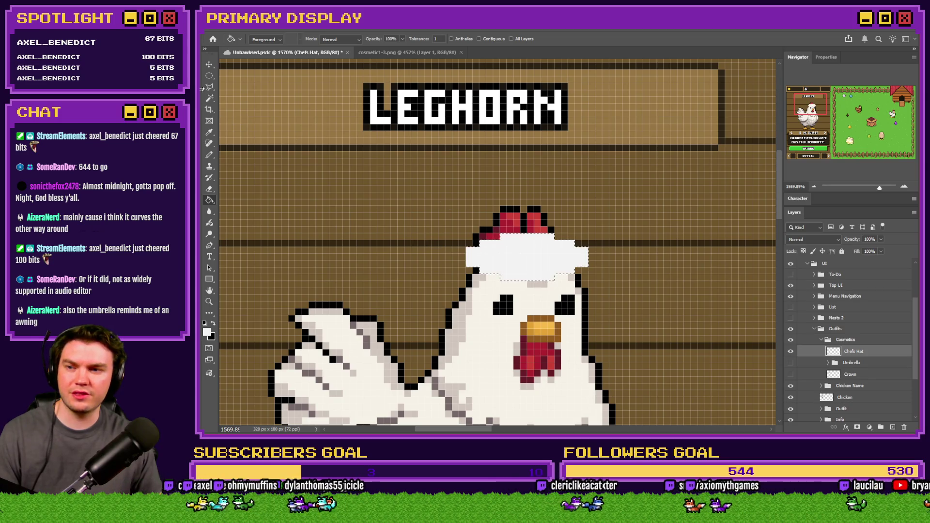
key("m")
key("ctrl+d")
Rotate the white hat about 6 degrees with Free Transform and commit it.
right_click(531, 256)
left_click(566, 336)
right_click(561, 259)
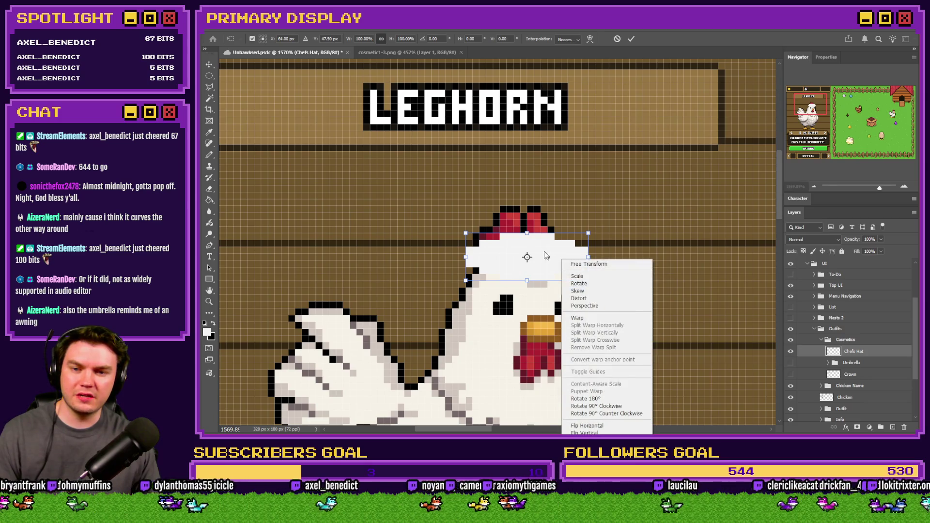
key("Escape")
left_click_drag(606, 261, 650, 256)
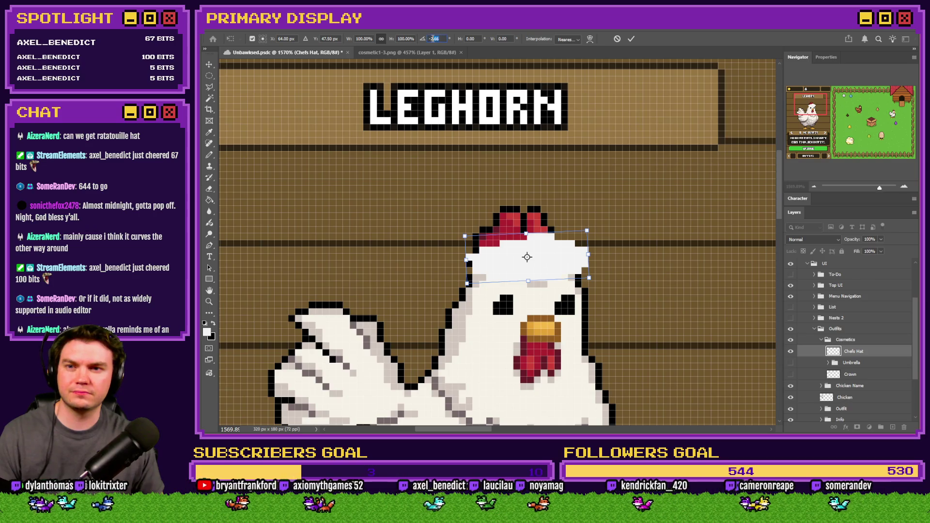
key("Return")
left_click(209, 155)
Nudge the hat layer one pixel left and one pixel down.
scroll(613, 244, "up", 2)
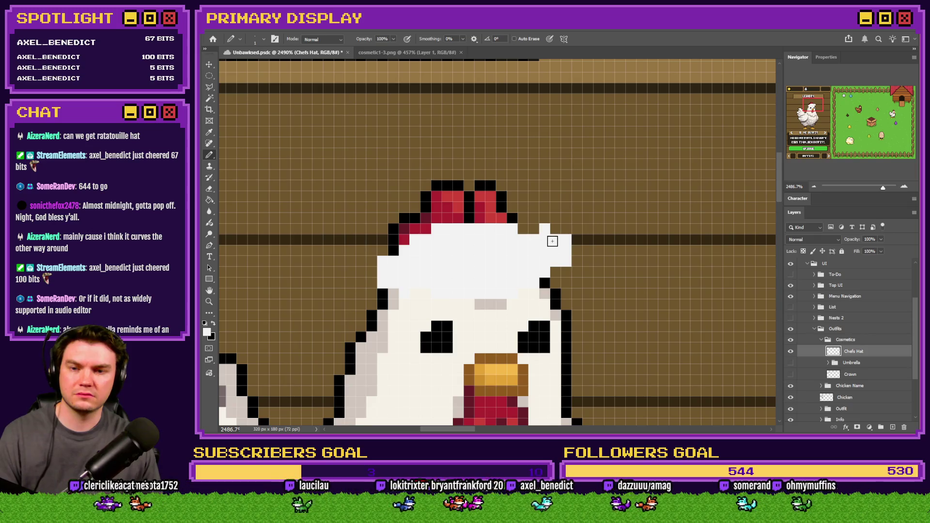
left_click(209, 190)
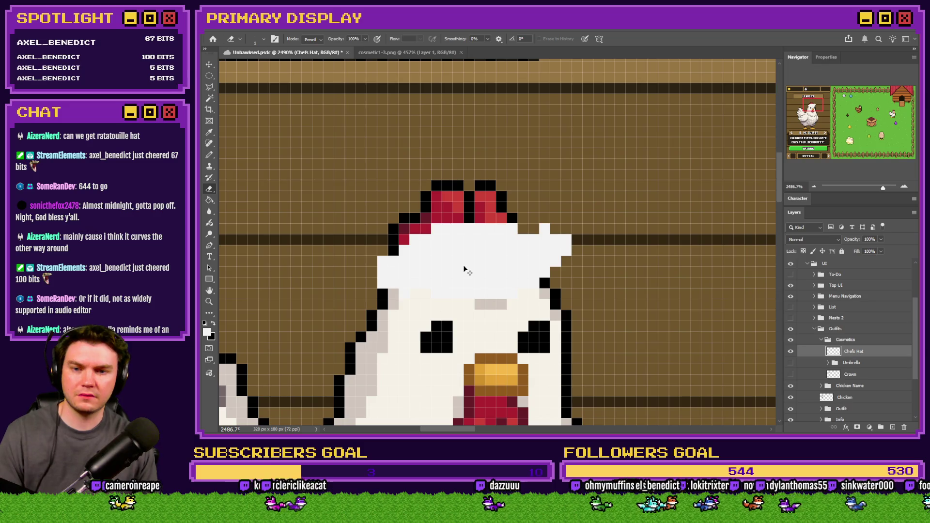
key("ctrl+Left")
key("ctrl+Down")
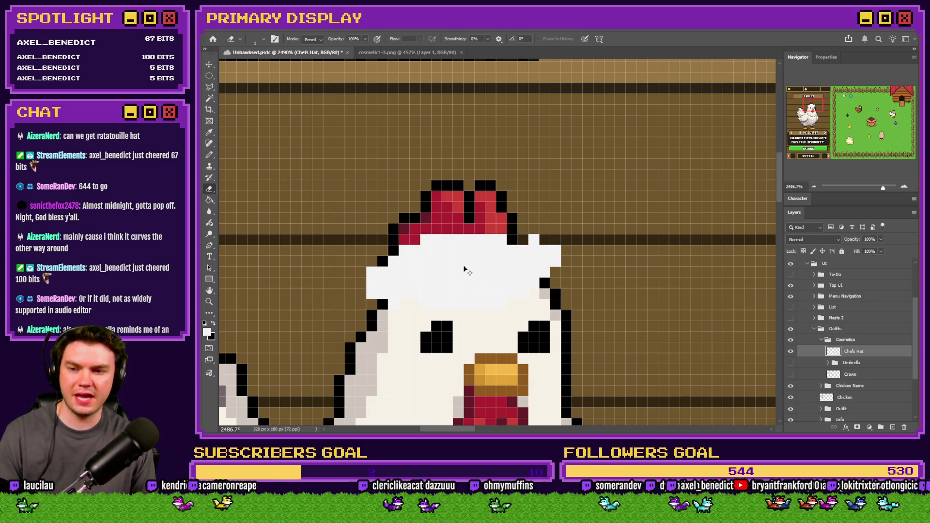
Extend the hat's right edge upward with white Pencil pixels.
left_click(209, 156)
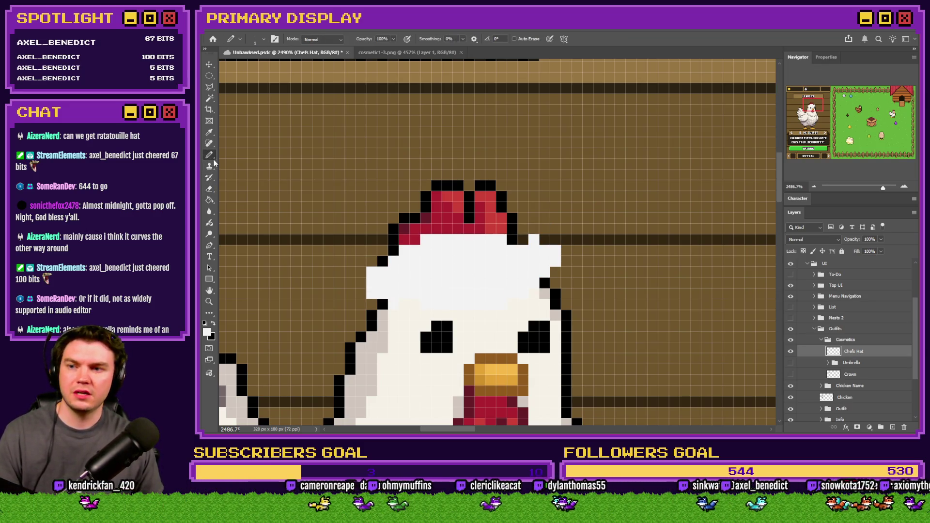
left_click_drag(372, 262, 373, 204)
mouse_move(563, 246)
left_mouse_down()
mouse_move(556, 204)
mouse_move(376, 208)
mouse_move(397, 232)
mouse_move(418, 221)
mouse_move(458, 227)
mouse_move(490, 216)
left_mouse_up()
left_click(556, 186)
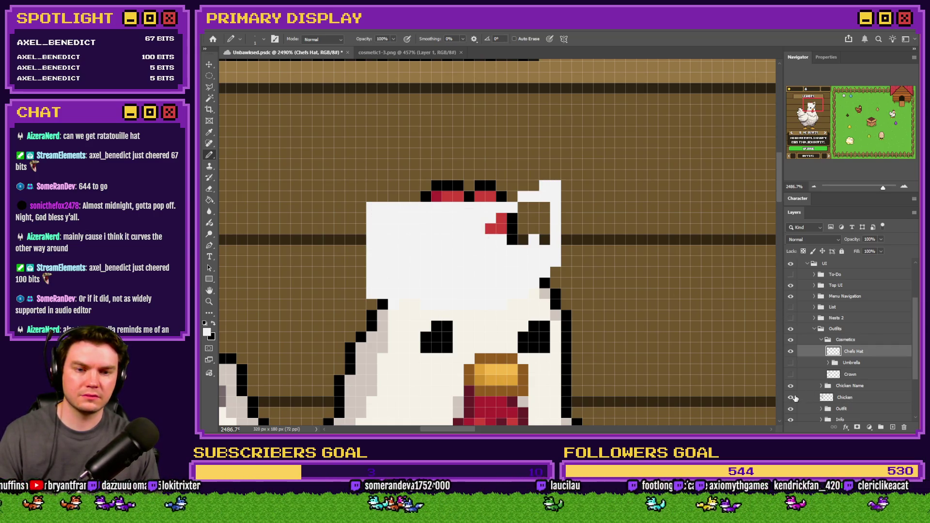
Hide the Chicken layer and fill white gaps along the hat's bottom edge and notch.
left_click(791, 397)
left_click_drag(393, 305, 407, 306)
left_click(382, 304)
mouse_move(524, 248)
left_mouse_down()
mouse_move(506, 223)
mouse_move(544, 208)
mouse_move(473, 235)
left_mouse_up()
Erase stray bottom-left pixels and fill the hat's top-left corner and top notch.
key("e")
left_click(383, 305)
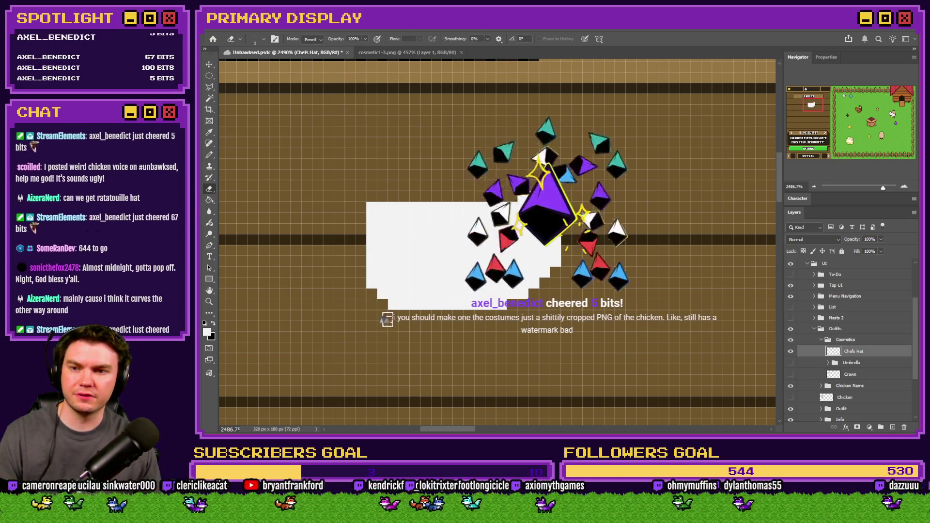
key("b")
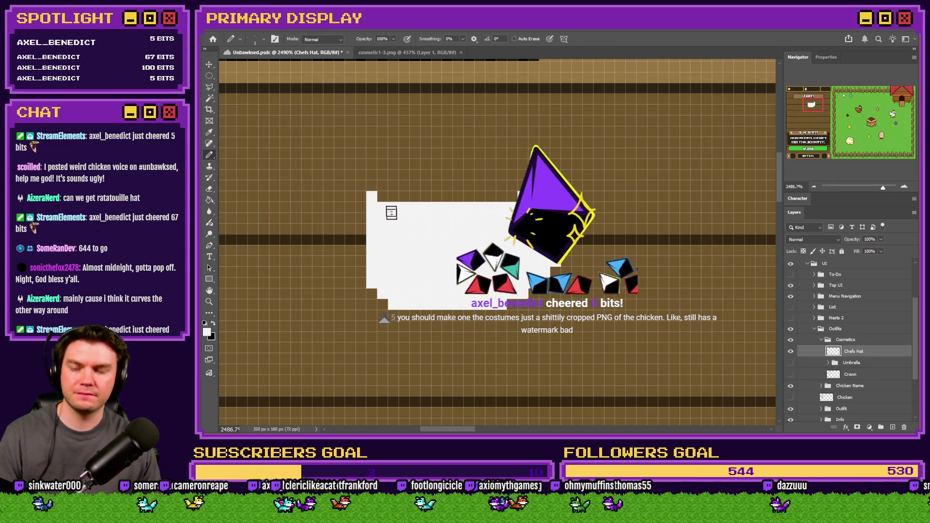
left_click_drag(372, 187, 383, 198)
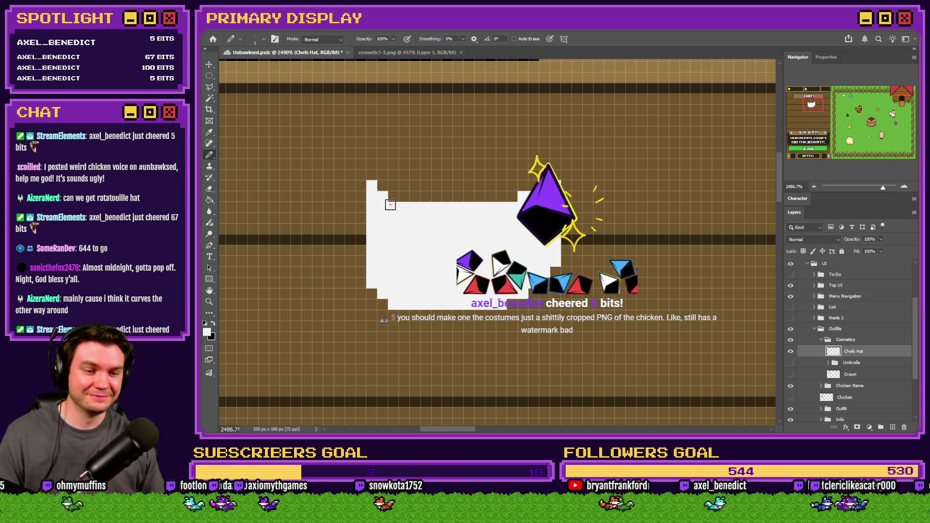
left_click_drag(401, 194, 416, 194)
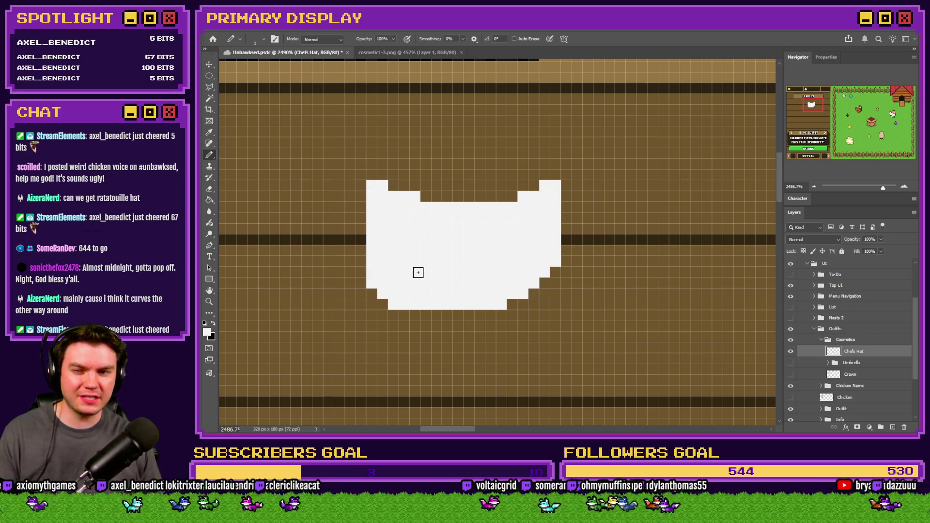
left_click(210, 190)
left_click(393, 304)
left_click(209, 155)
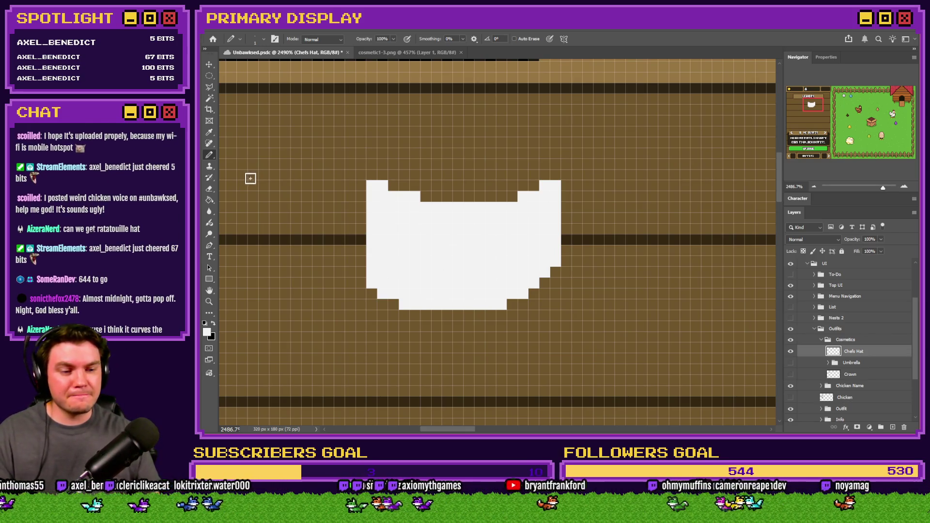
left_click(397, 52)
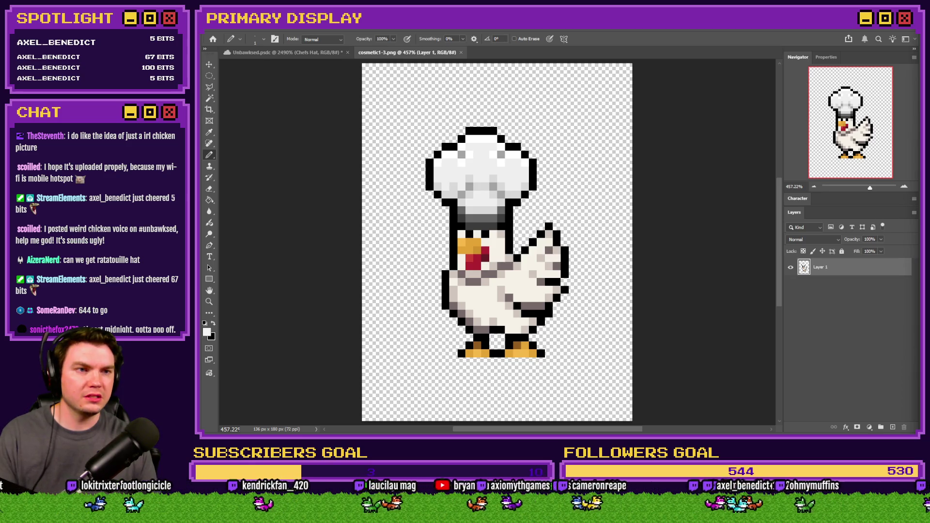
Switch to the Chrome window showing 'chef hat pixel' image results.
key("alt+Tab")
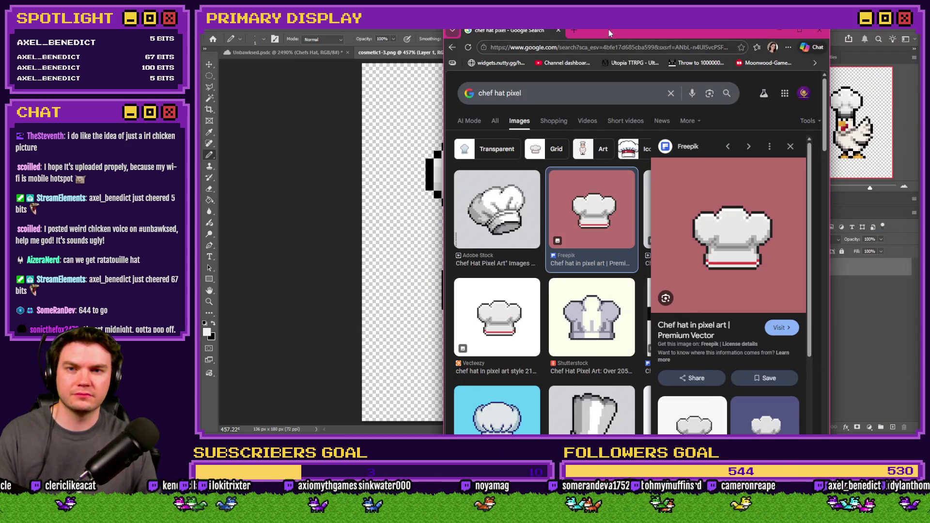
Maximize Chrome and alternate between the chef hat pixel results and the chicken sprite.
double_click(608, 30)
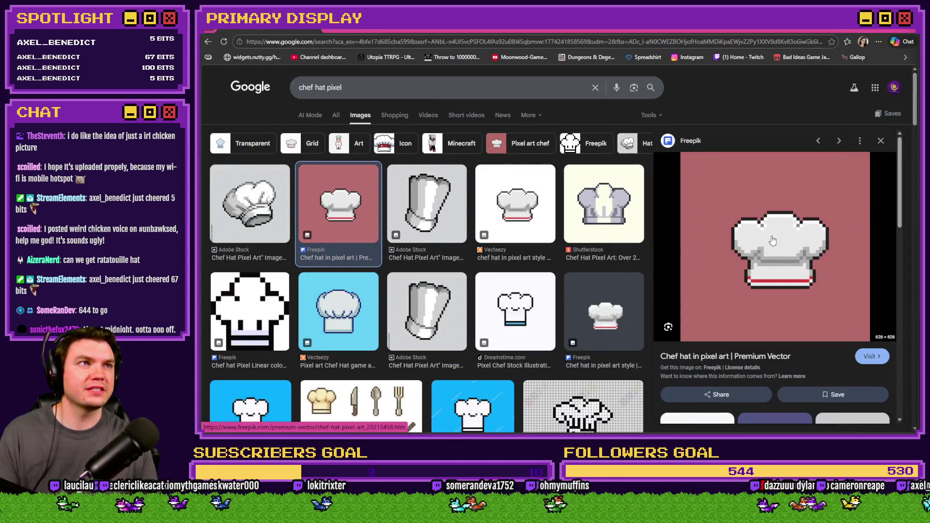
key("alt+Tab")
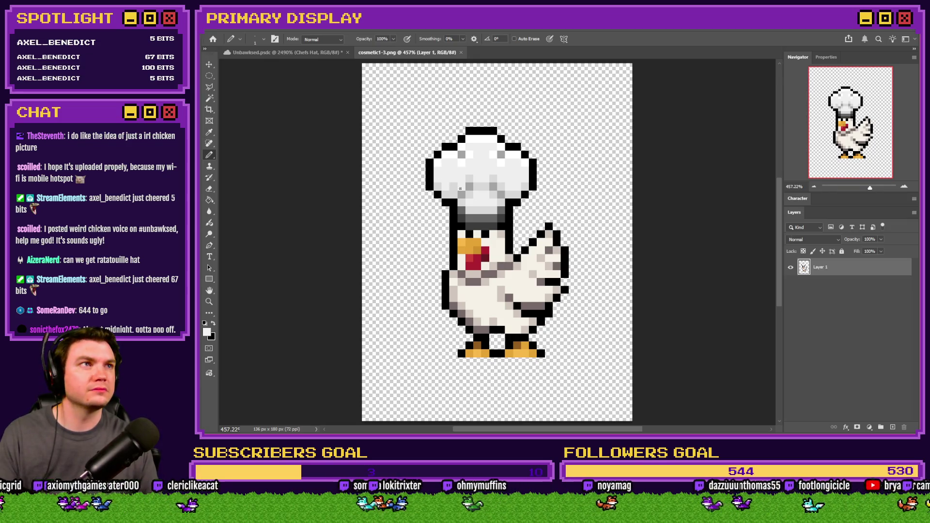
key("alt+Tab")
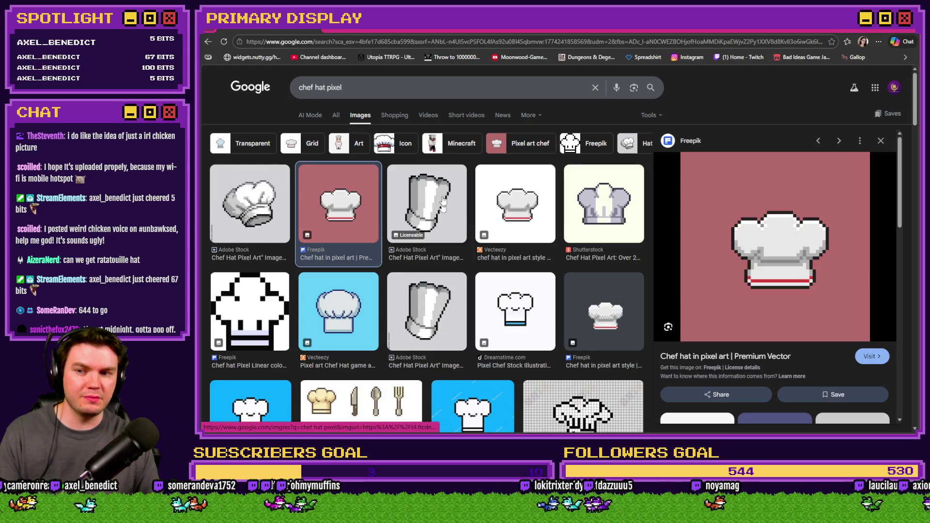
key("alt+Tab")
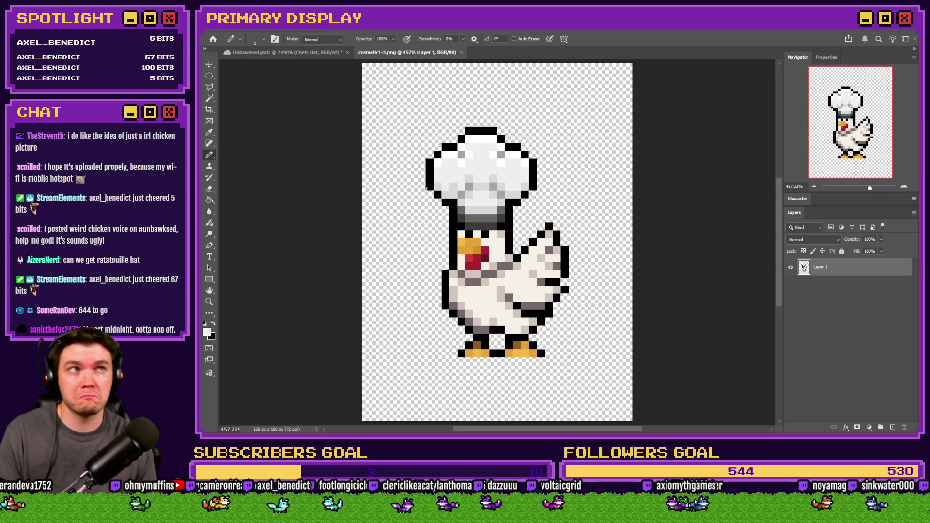
key("alt+Tab")
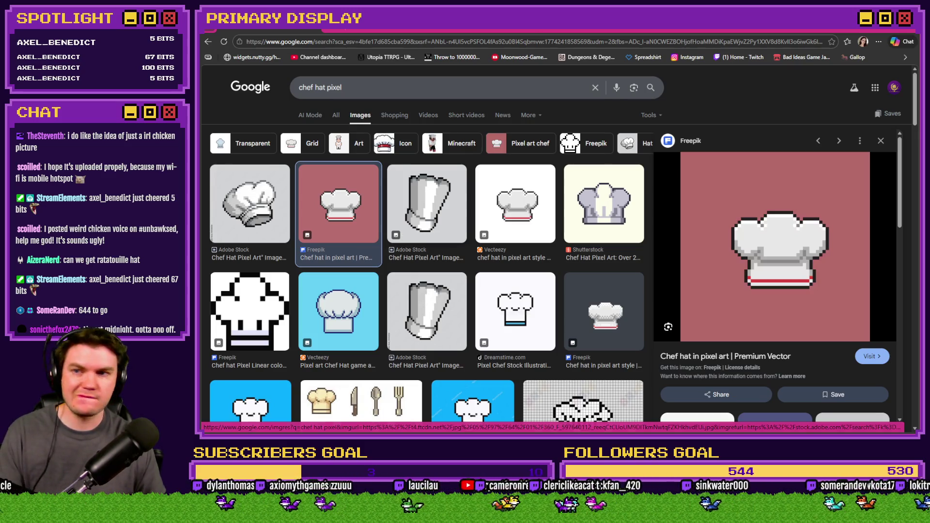
key("alt+Tab")
key("alt+Tab")
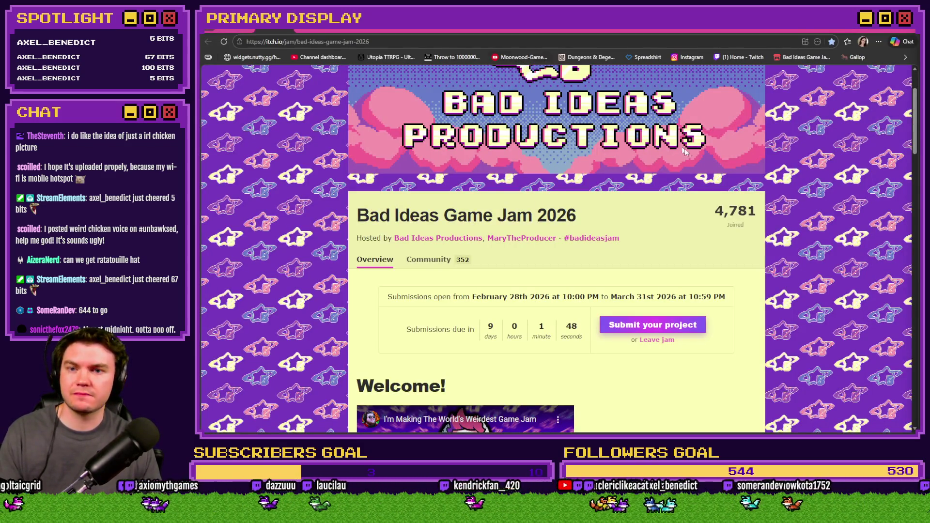
Look over the itch.io Bad Ideas Game Jam 2026 page, showing 4,781 joined and submissions due in 9 days.
key("alt+Tab")
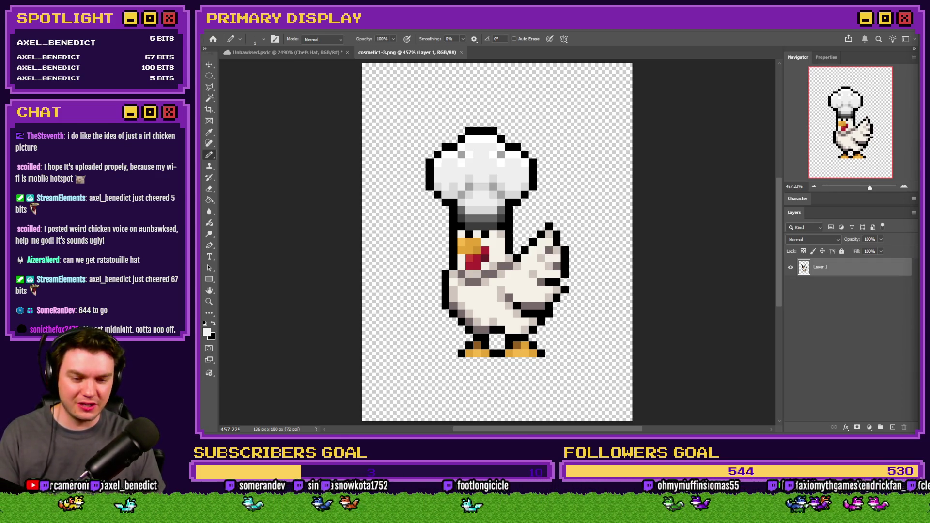
Check the itch.io jam page again, then return to the Unbawksed.psdc mockup with the white chef hat.
key("alt+Tab")
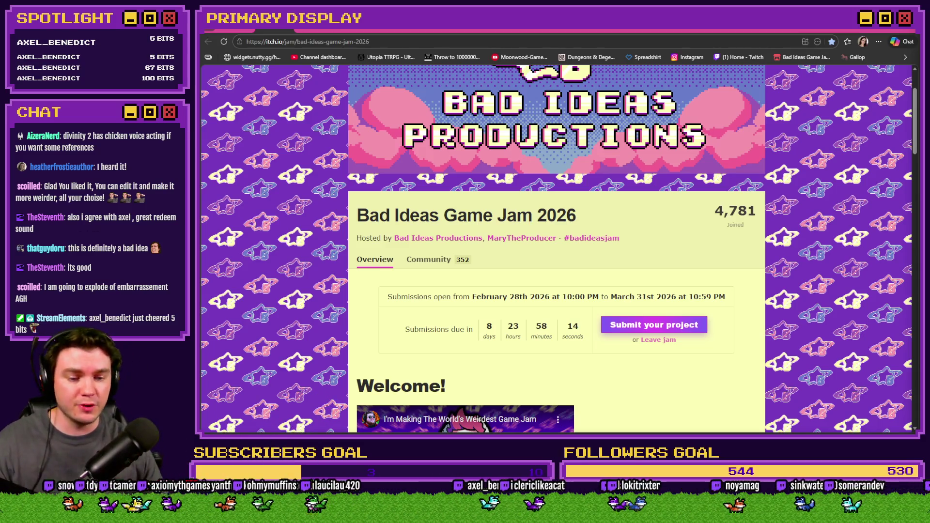
key("alt+Tab")
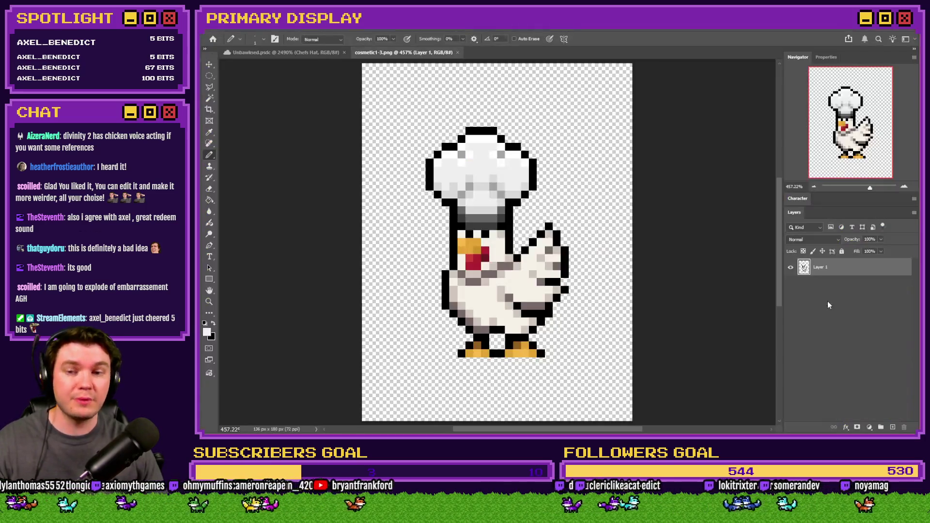
left_click(267, 51)
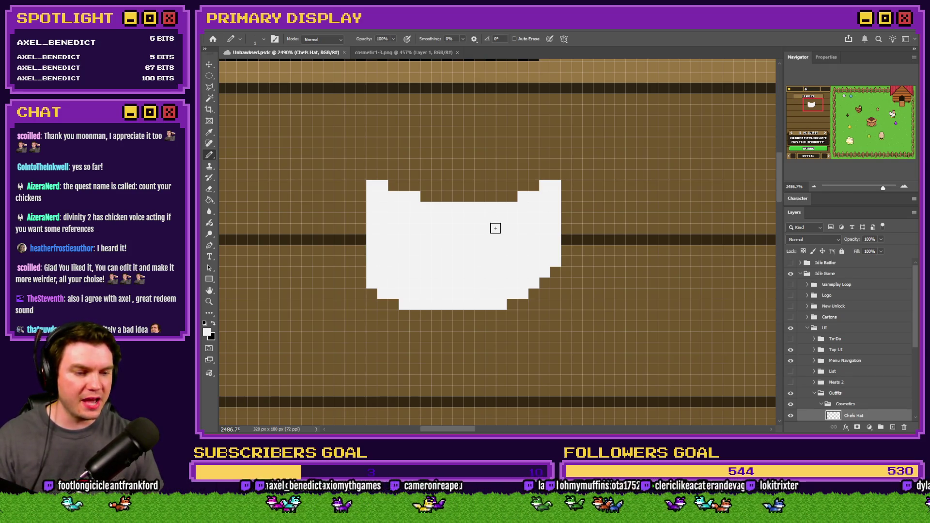
Fill the notch at the chef hat's upper-right corner with white pencil pixels.
left_click(555, 175)
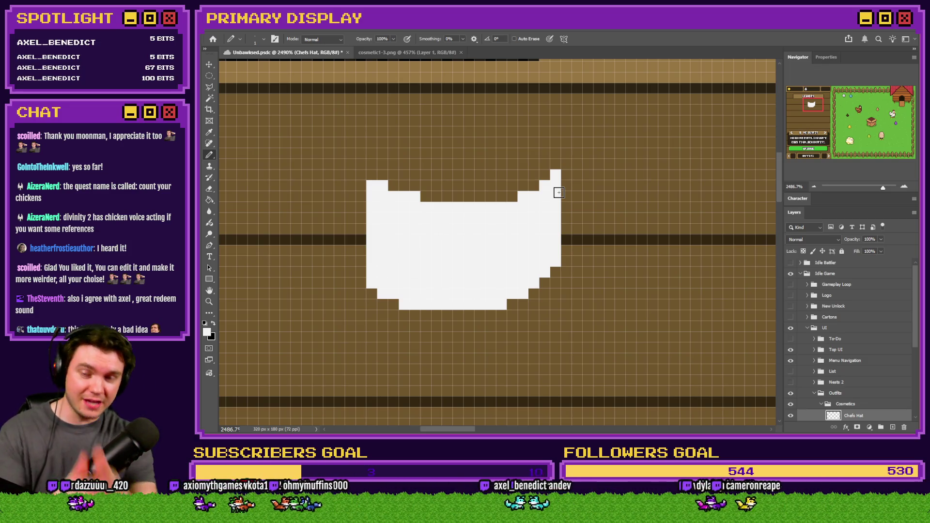
left_click(556, 164)
left_click(544, 175)
left_click_drag(533, 185, 497, 196)
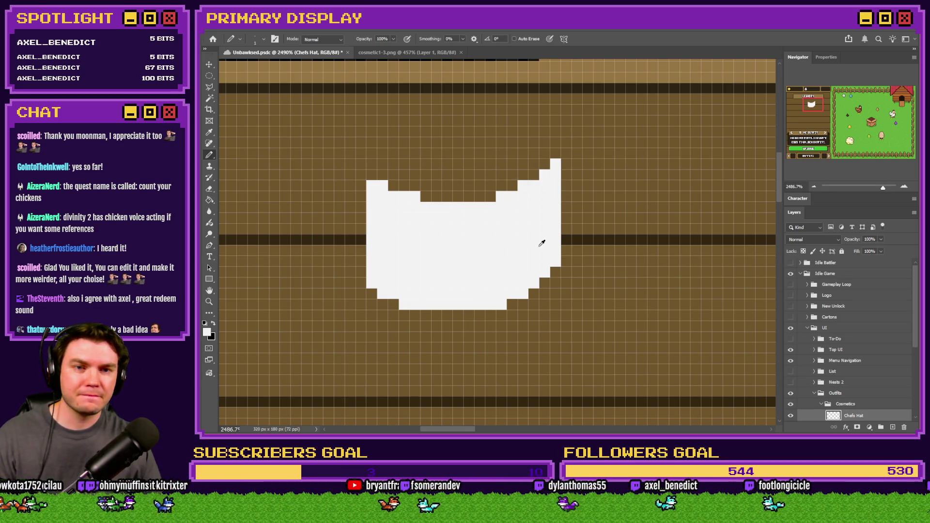
scroll(542, 243, "down", 5)
scroll(688, 310, "up", 2)
scroll(820, 375, "down", 3)
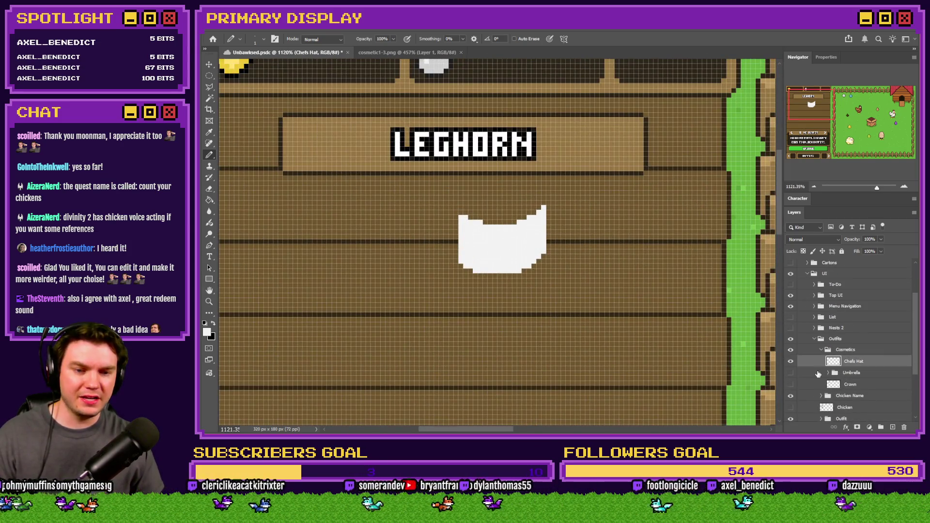
Preview the Crown layer, hide it again, and show the Chicken wearing the hat.
left_click(791, 384)
left_click(791, 384)
left_click(791, 407)
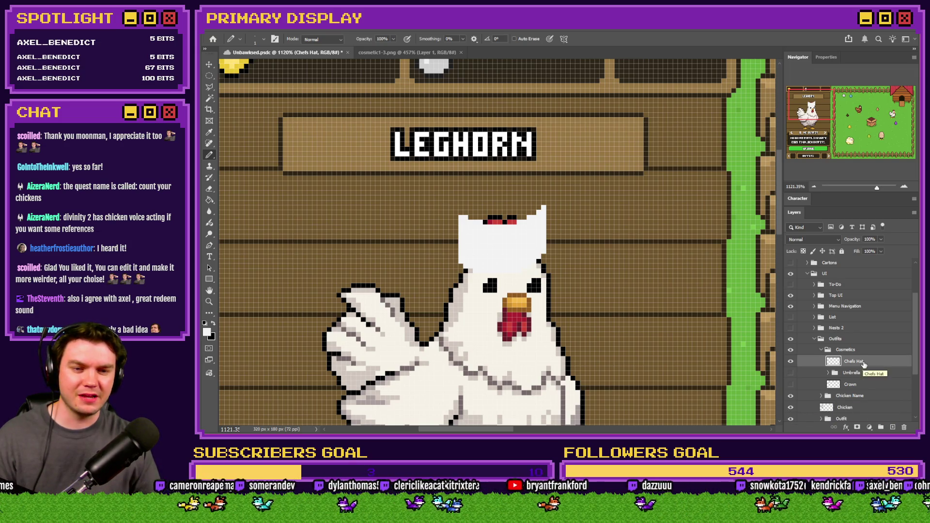
scroll(547, 266, "down", 2)
scroll(548, 266, "up", 3)
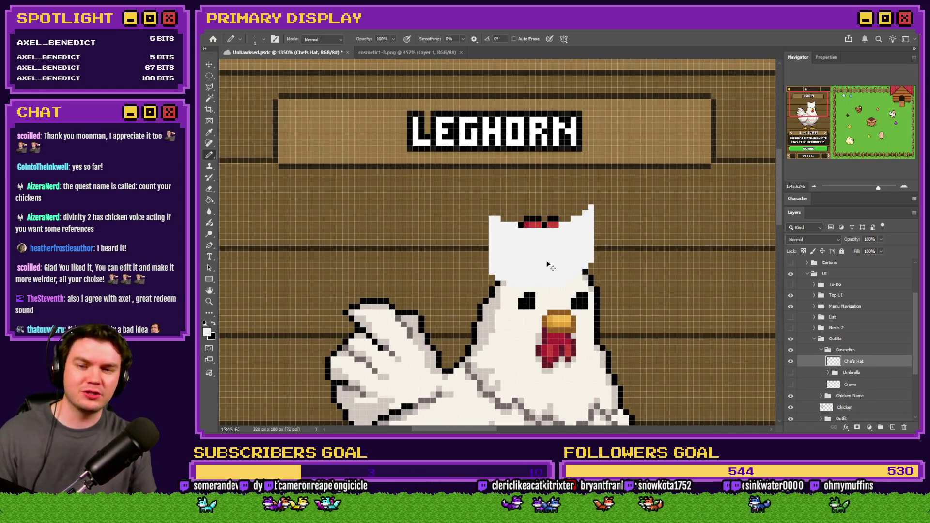
key("ctrl+z")
key("ctrl+shift+z")
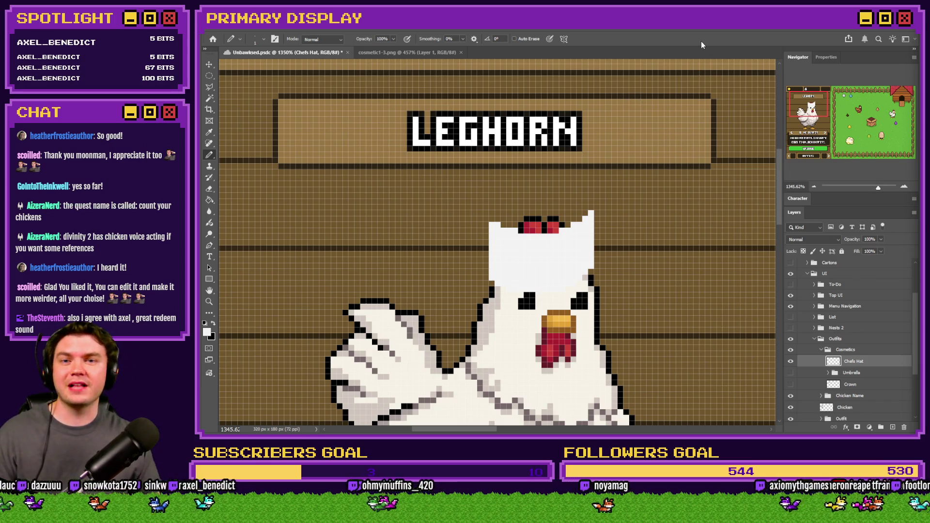
scroll(563, 257, "up", 2)
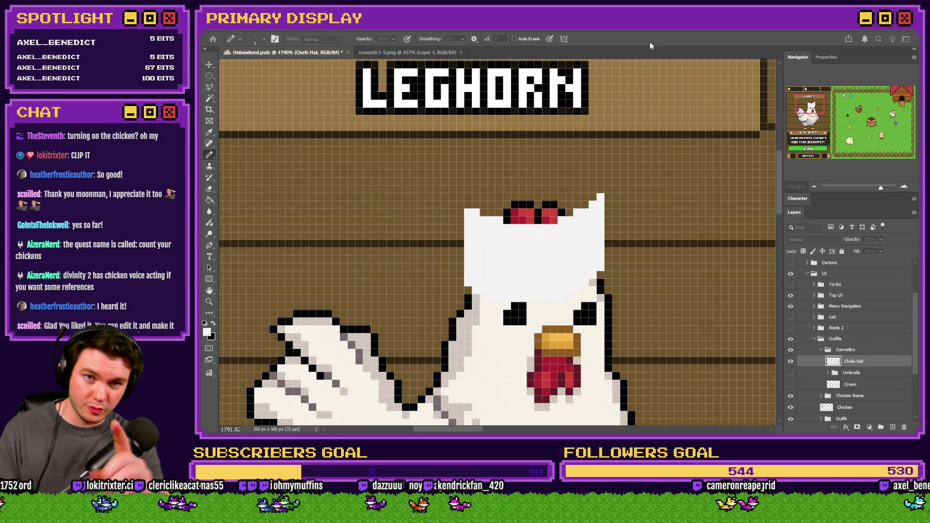
key("Return")
key("ctrl+v")
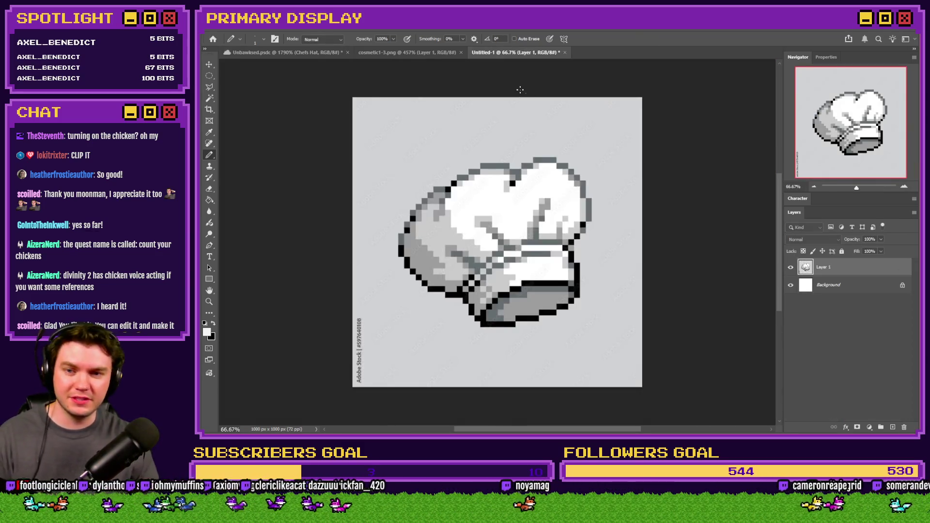
Choose the Rectangular Marquee tool and zoom in on the chef hat reference in Untitled-1.
left_click(209, 76)
left_click(252, 76)
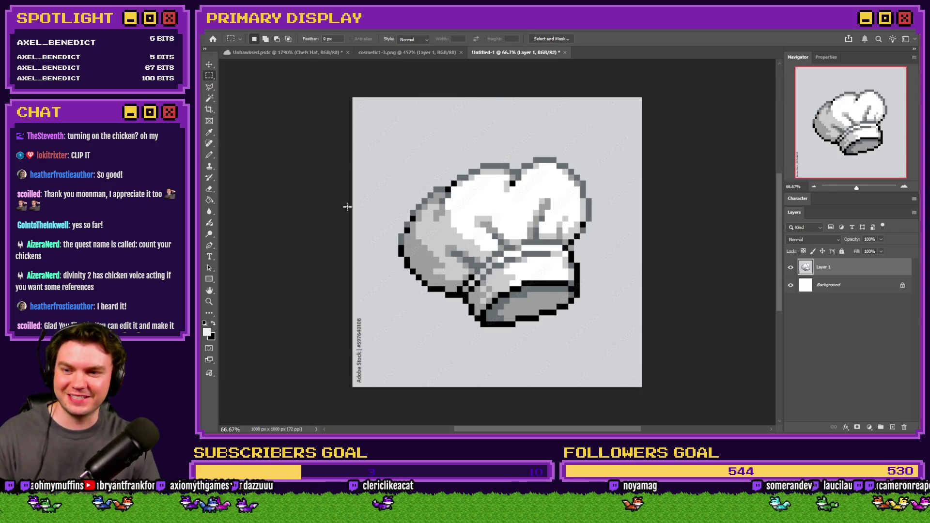
scroll(551, 210, "up", 2)
scroll(579, 127, "up", 2)
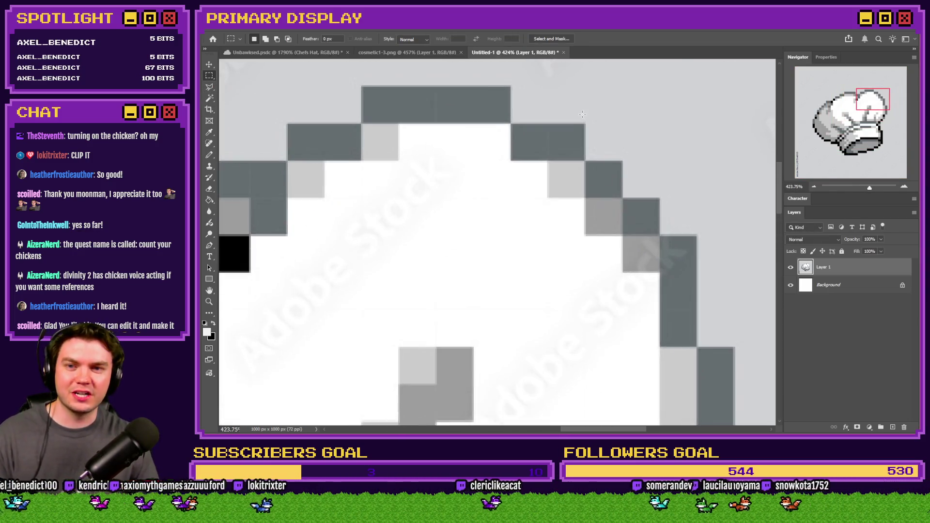
scroll(533, 155, "down", 4)
scroll(530, 158, "up", 10)
Drag a rectangular marquee around the chef hat, from its top-right corner down.
left_click_drag(696, 110, 555, 186)
scroll(540, 184, "down", 4)
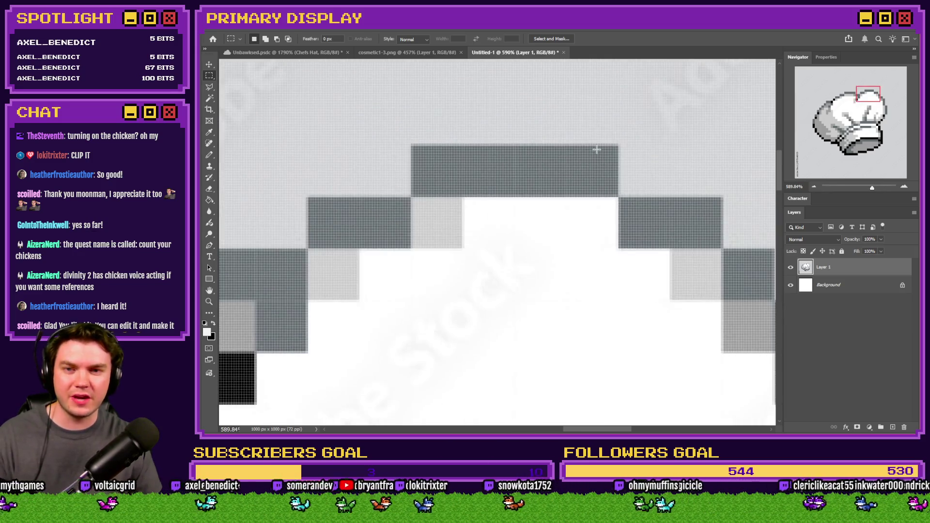
mouse_move(585, 146)
left_mouse_down()
mouse_move(582, 252)
mouse_move(608, 295)
mouse_move(500, 286)
left_mouse_up()
scroll(484, 276, "up", 3)
scroll(443, 237, "up", 5)
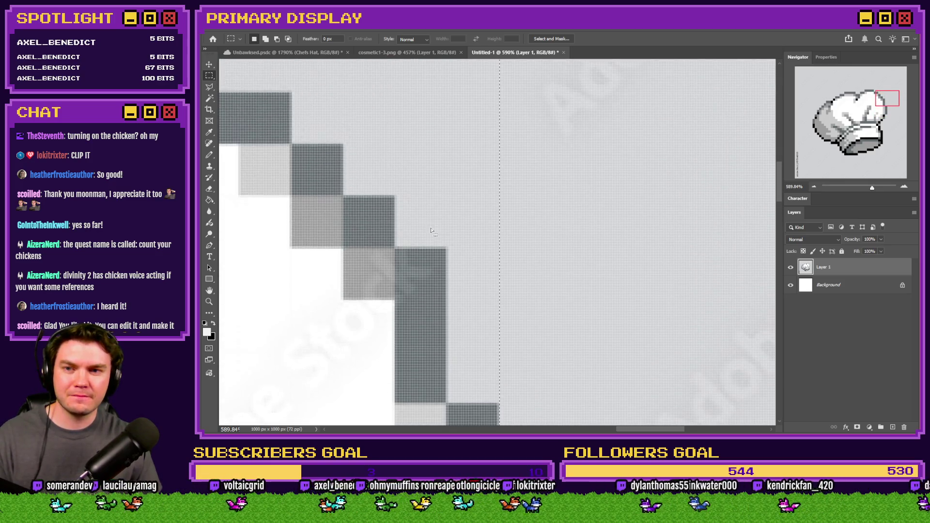
mouse_move(498, 146)
left_mouse_down()
mouse_move(213, 315)
mouse_move(243, 310)
mouse_move(261, 421)
mouse_move(207, 425)
mouse_move(424, 368)
mouse_move(414, 368)
mouse_move(418, 396)
mouse_move(733, 405)
mouse_move(802, 430)
mouse_move(489, 424)
mouse_move(255, 278)
mouse_move(286, 216)
mouse_move(213, 221)
mouse_move(270, 220)
left_mouse_up()
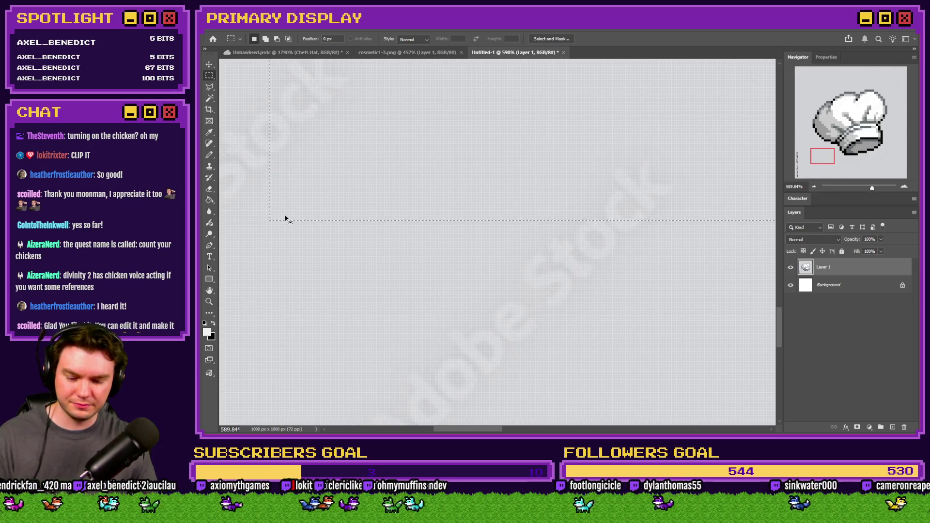
Copy the selected chef hat and paste it into a new 668 × 586 px document.
key("Return")
key("ctrl+v")
left_click(250, 27)
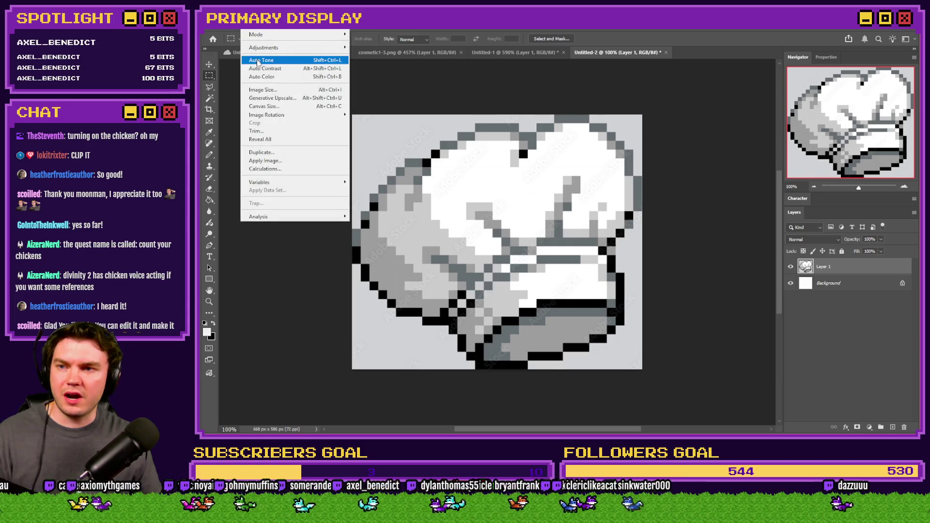
Resize the hat image to 10% with Nearest Neighbor resampling.
left_click(270, 92)
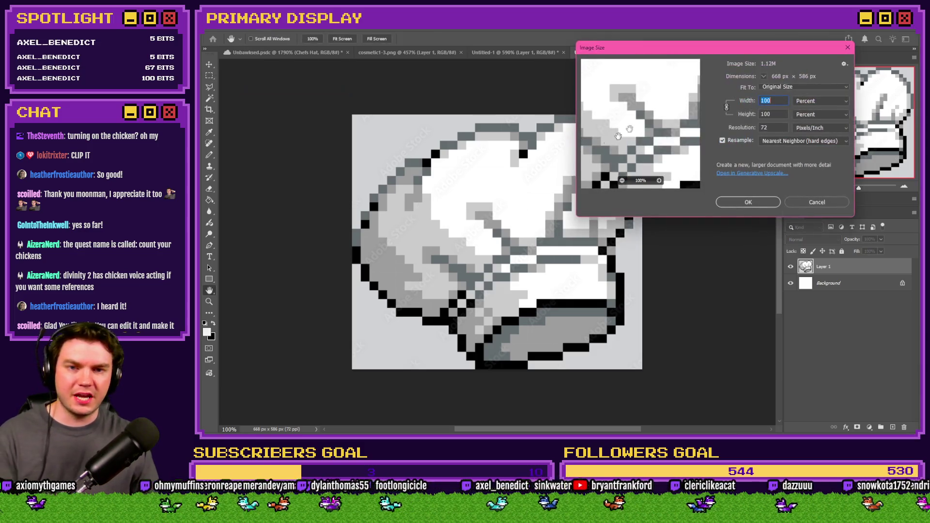
type("10")
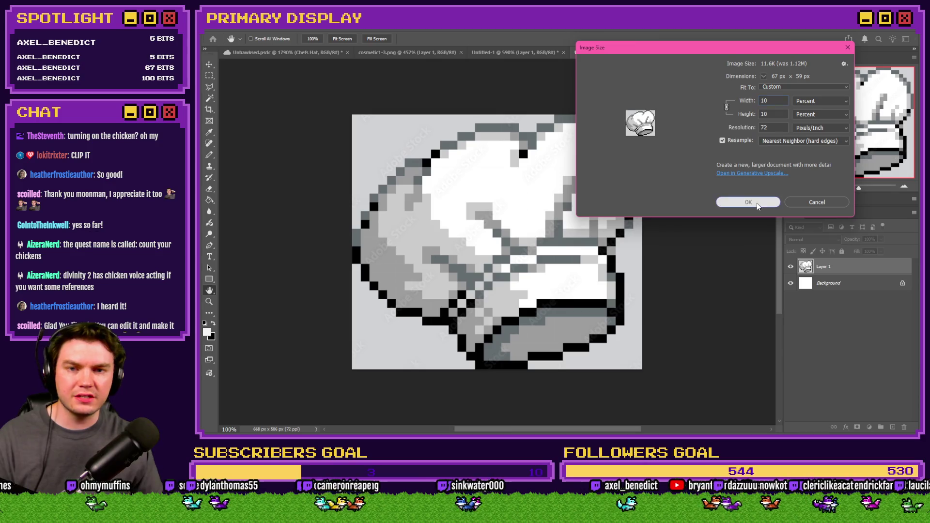
left_click(757, 202)
scroll(491, 206, "up", 10)
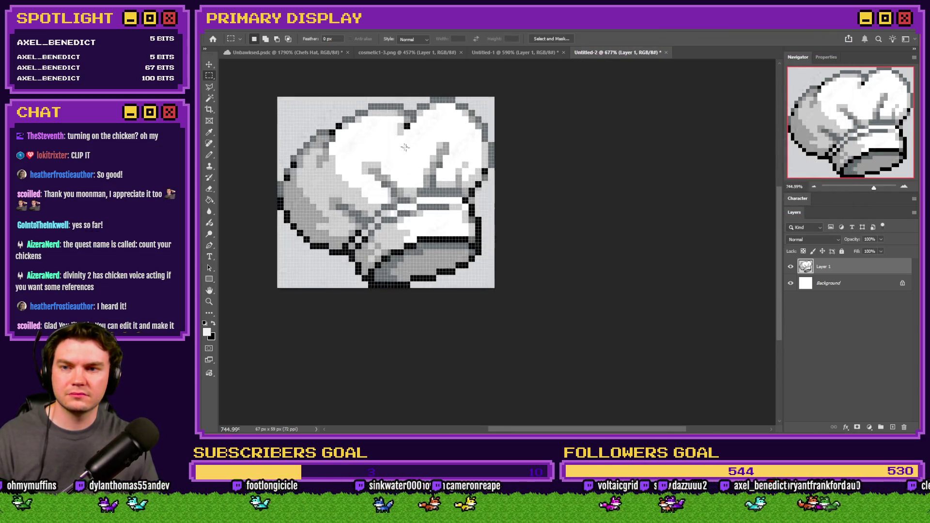
Resize it again to 50%, giving a 34 × 30 px hat, and zoom in.
left_click(249, 25)
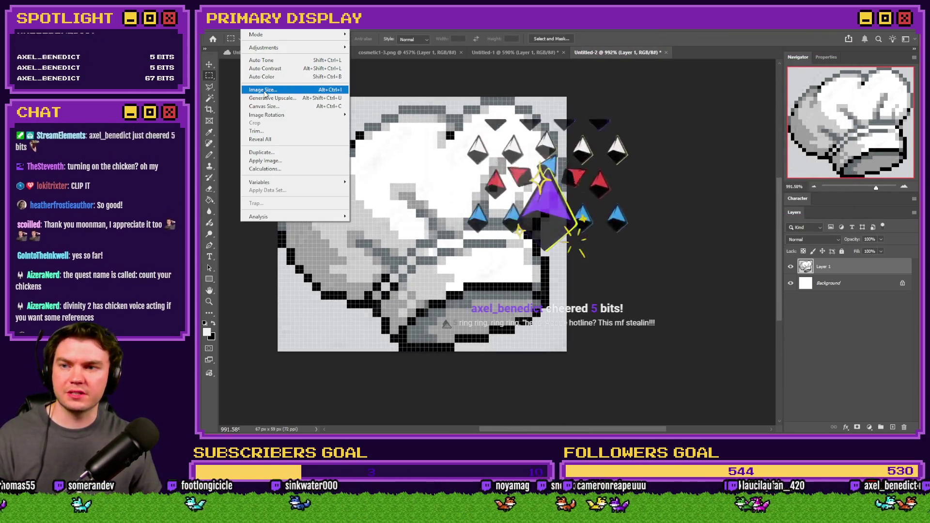
left_click(271, 93)
type("50")
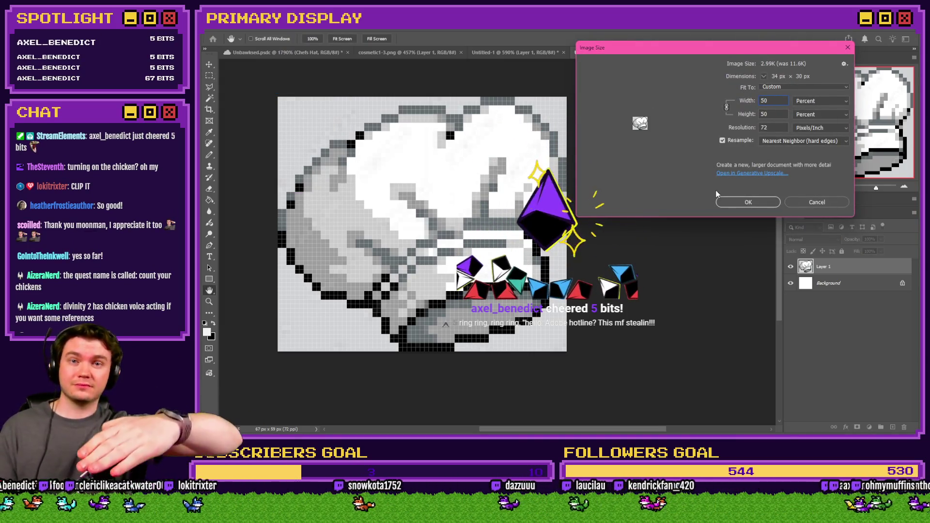
left_click(761, 201)
key("m")
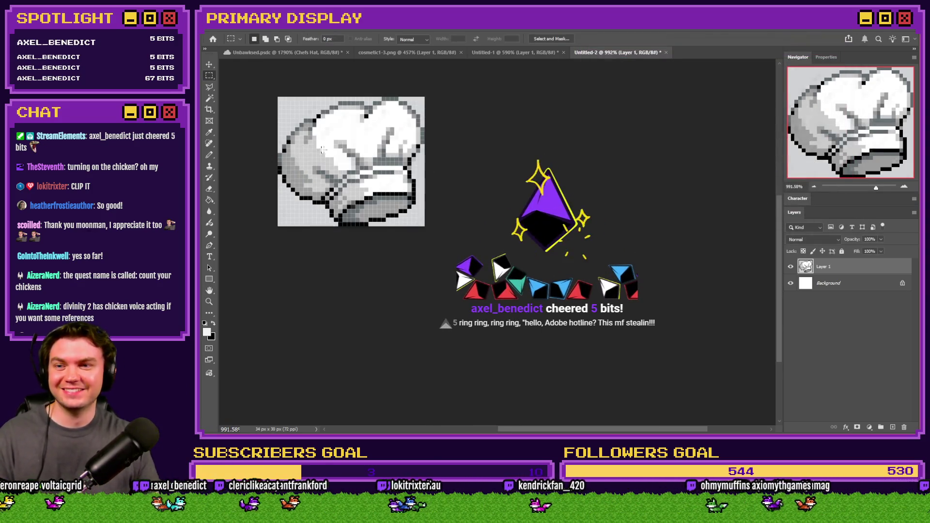
key("ctrl+plus")
key("ctrl+plus")
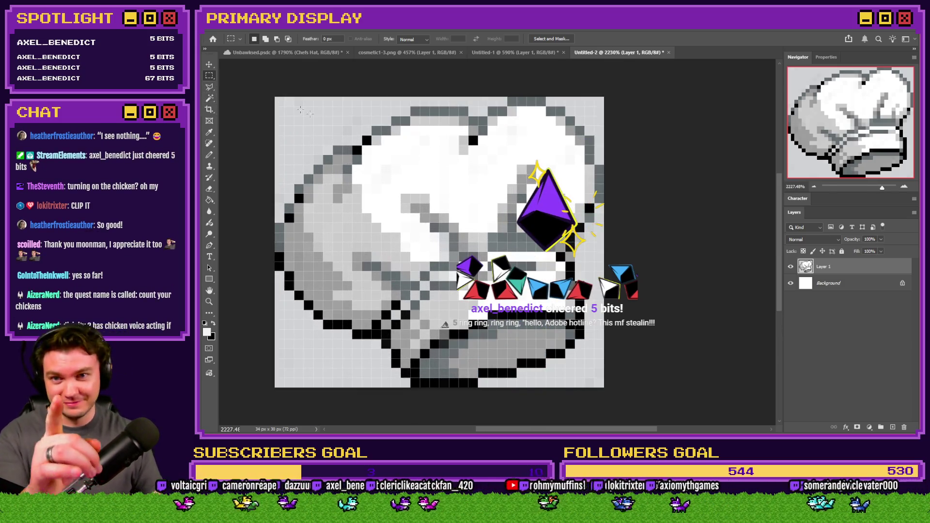
scroll(501, 100, "left", 3)
Clear the grey background pixels along the hat's top-left and left edge to white.
left_click_drag(509, 96, 374, 117)
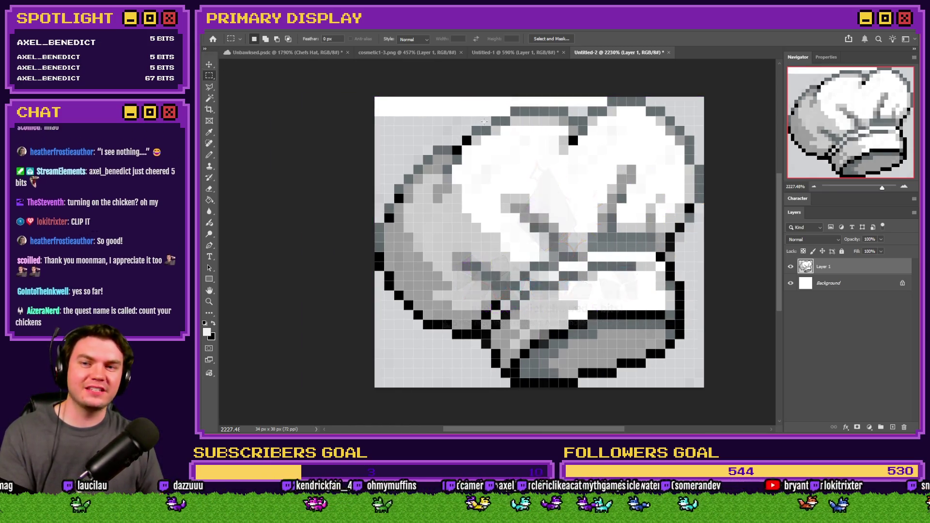
key("Delete")
left_click_drag(470, 126, 315, 116)
key("Delete")
key("Delete")
mouse_move(432, 155)
left_mouse_down()
mouse_move(374, 135)
mouse_move(422, 165)
mouse_move(374, 165)
left_mouse_up()
key("Delete")
key("Delete")
left_click(395, 183)
left_click(391, 195)
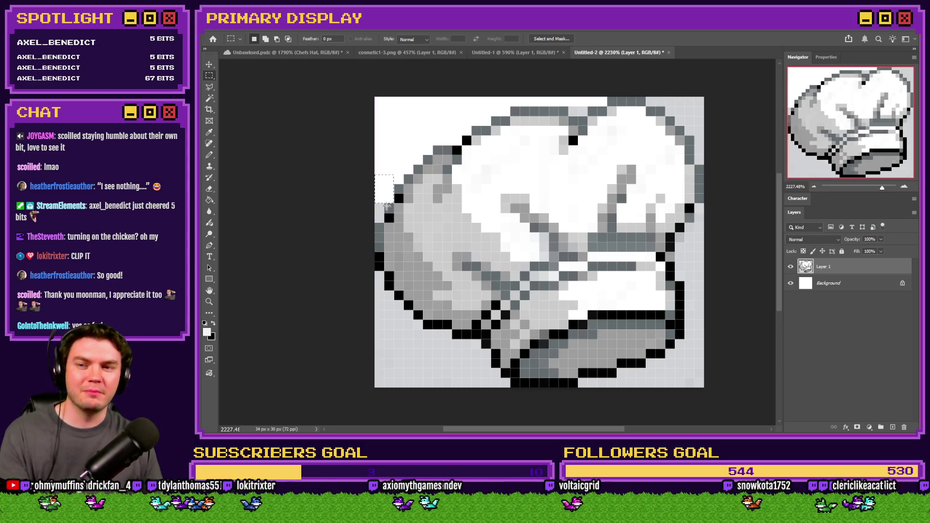
left_click_drag(377, 193, 381, 219)
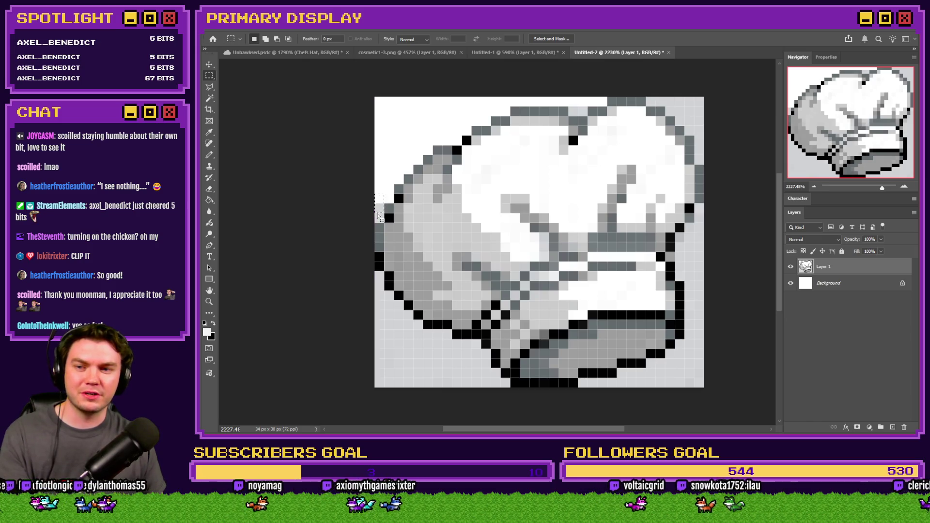
key("Delete")
Clear the grey pixels around the hat's lower-left edge to white.
left_click_drag(376, 273, 403, 377)
key("Delete")
left_click_drag(412, 322, 423, 388)
key("Delete")
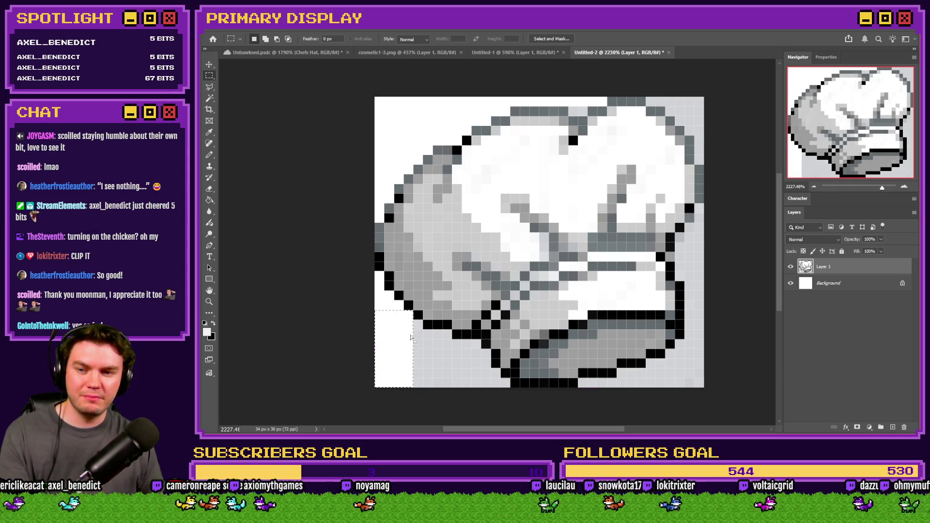
mouse_move(408, 320)
left_mouse_down()
mouse_move(422, 388)
mouse_move(452, 368)
mouse_move(452, 387)
left_mouse_up()
key("Delete")
key("Delete")
mouse_move(452, 349)
left_mouse_down()
mouse_move(491, 387)
mouse_move(498, 377)
left_mouse_up()
key("Delete")
Clear the grey pixels below the hat's bottom right and along its right edge to white.
key("Delete")
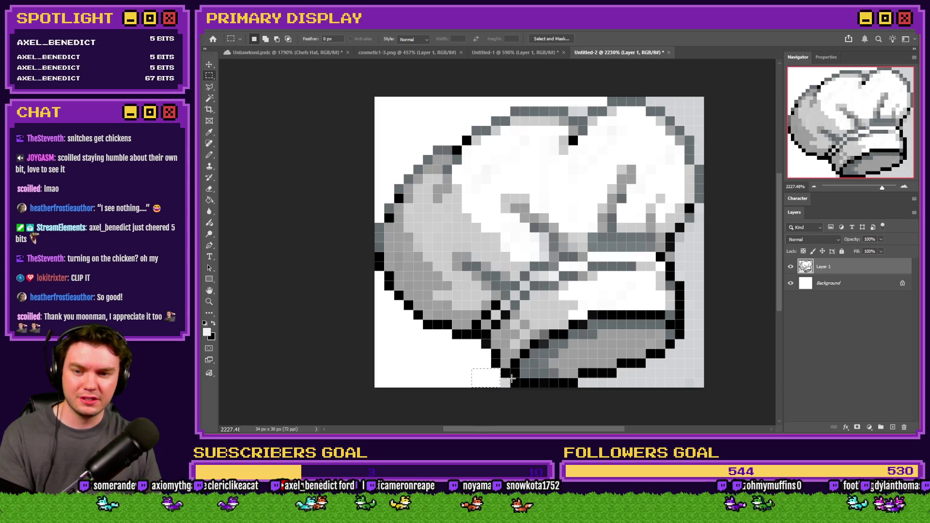
left_click_drag(579, 379, 705, 388)
key("Delete")
left_click_drag(618, 369, 705, 388)
key("Delete")
mouse_move(648, 360)
left_mouse_down()
mouse_move(704, 369)
mouse_move(717, 340)
left_mouse_up()
key("Delete")
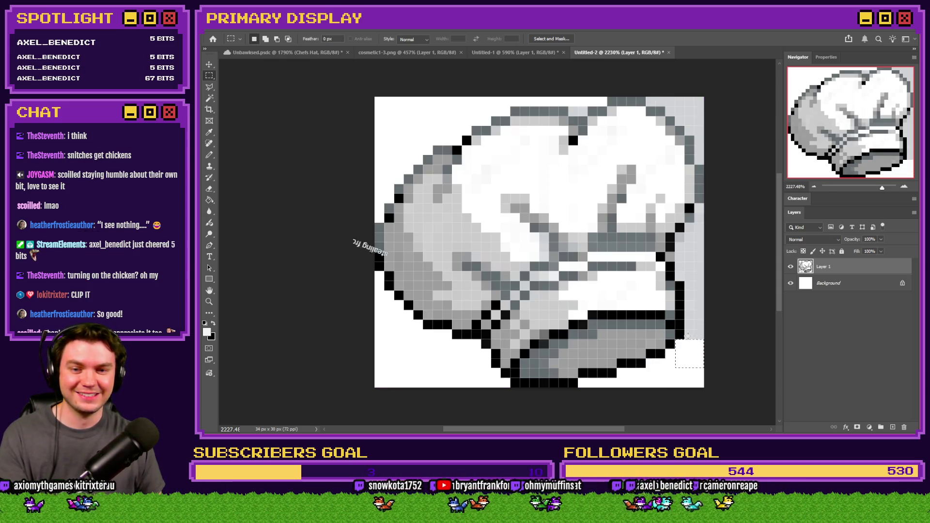
left_click_drag(717, 222, 676, 340)
key("Delete")
left_click_drag(676, 233, 696, 276)
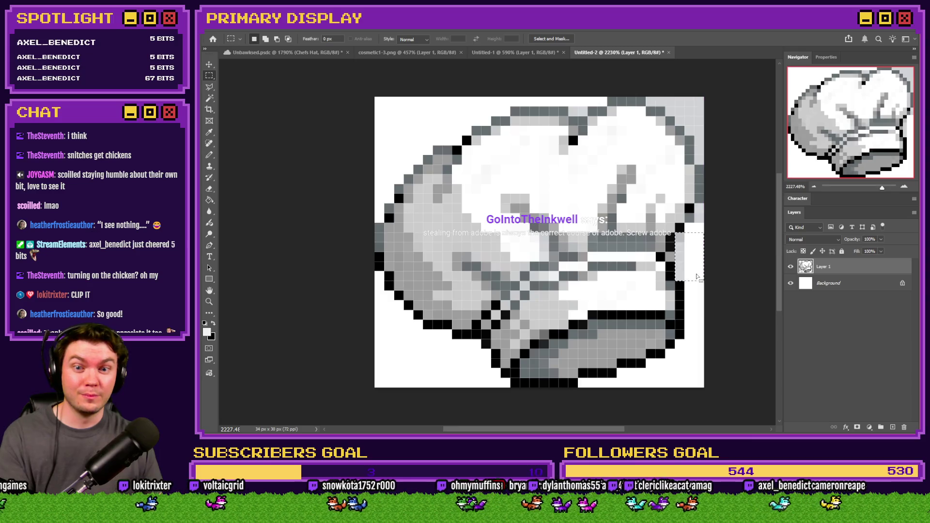
key("Delete")
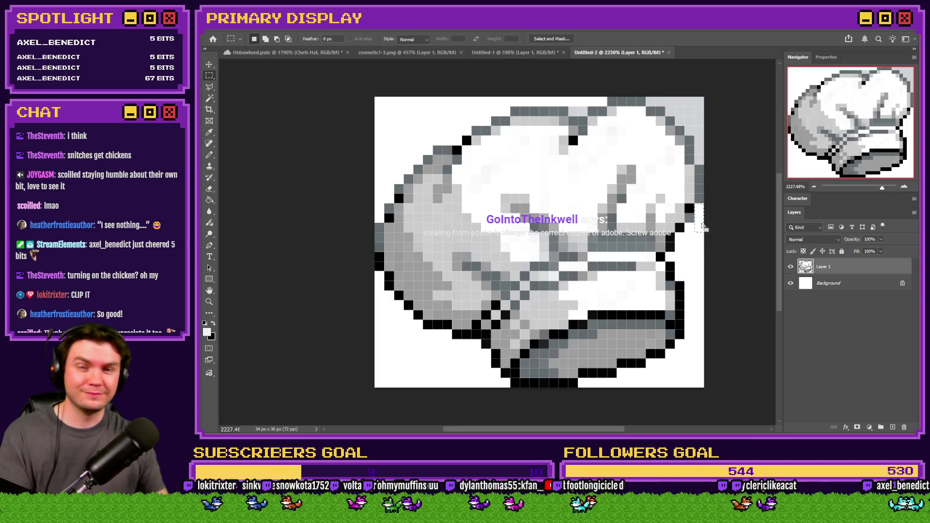
key("Delete")
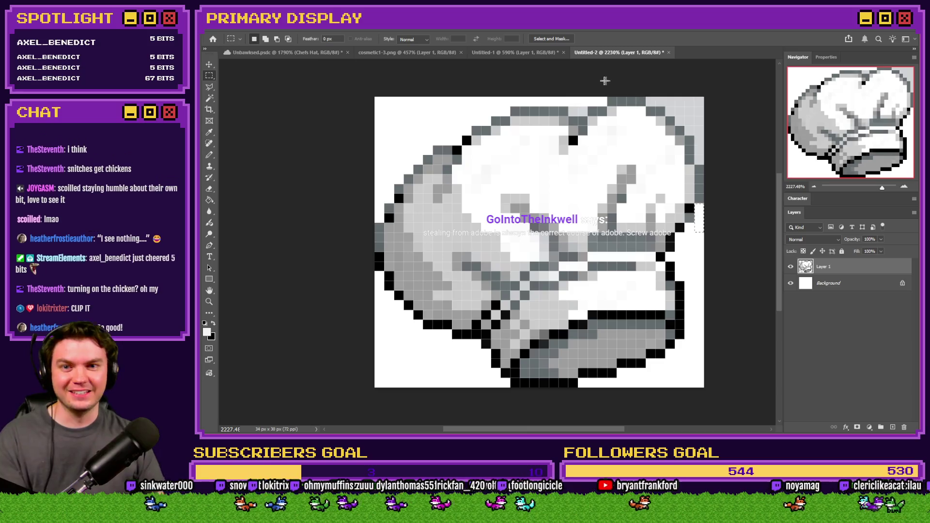
Clear the remaining grey pixels along the hat's top-right edge to white.
left_click_drag(569, 97, 588, 115)
mouse_move(647, 98)
left_mouse_down()
mouse_move(705, 105)
mouse_move(685, 136)
left_mouse_up()
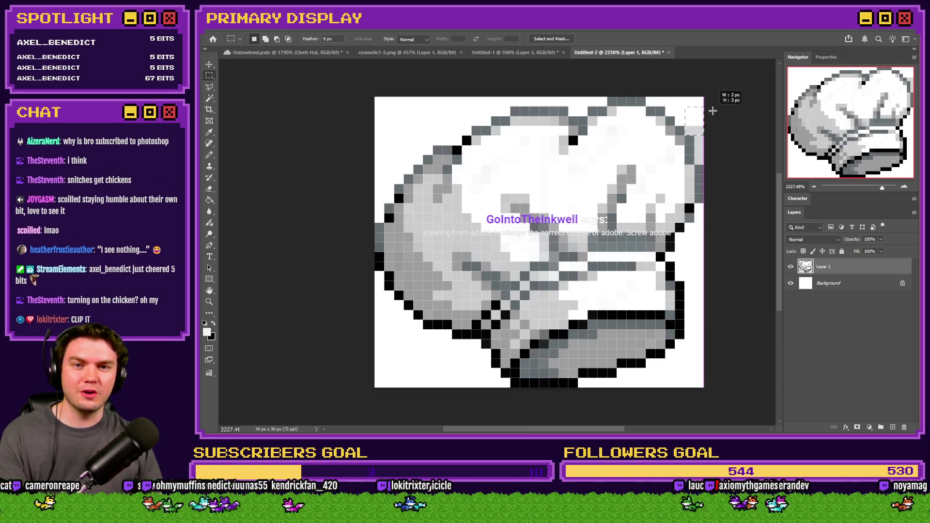
key("Delete")
left_click(696, 152)
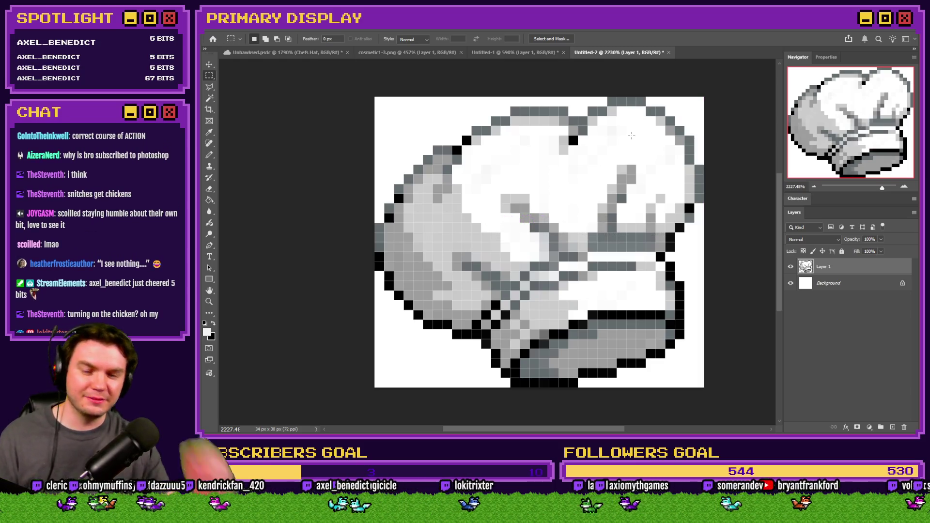
Copy the whole hat, paste it into Unbawksed.psdc, and nudge it up onto the chicken.
key("ctrl+a")
left_click(321, 56)
key("ctrl+v")
left_click_drag(532, 288, 533, 229)
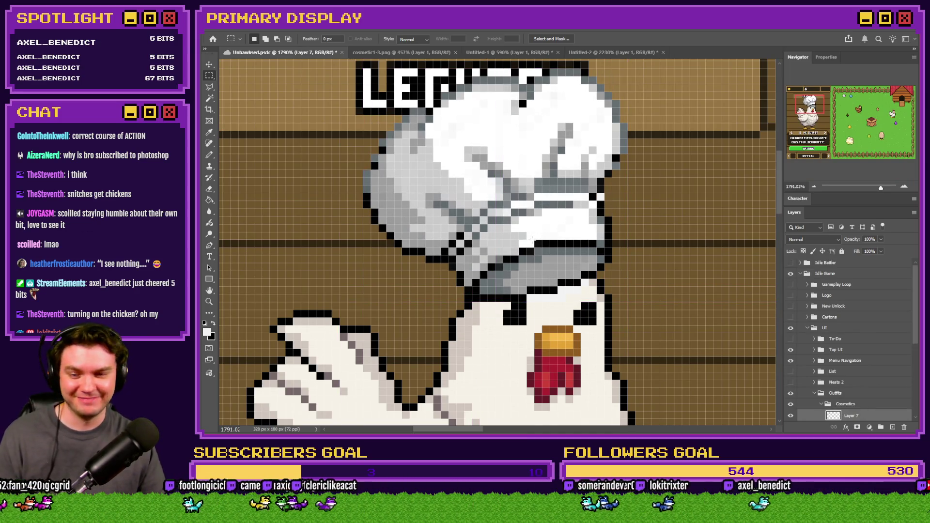
Move the pasted hat about 22 px left onto the chicken's head.
scroll(532, 239, "down", 5)
scroll(528, 240, "up", 4)
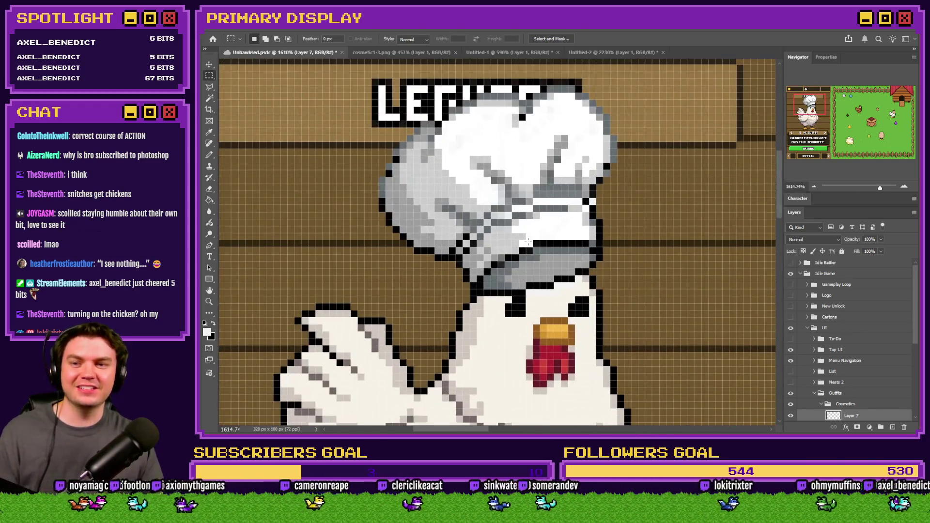
left_click_drag(529, 241, 379, 251)
scroll(379, 252, "down", 3)
scroll(209, 190, "up", 4)
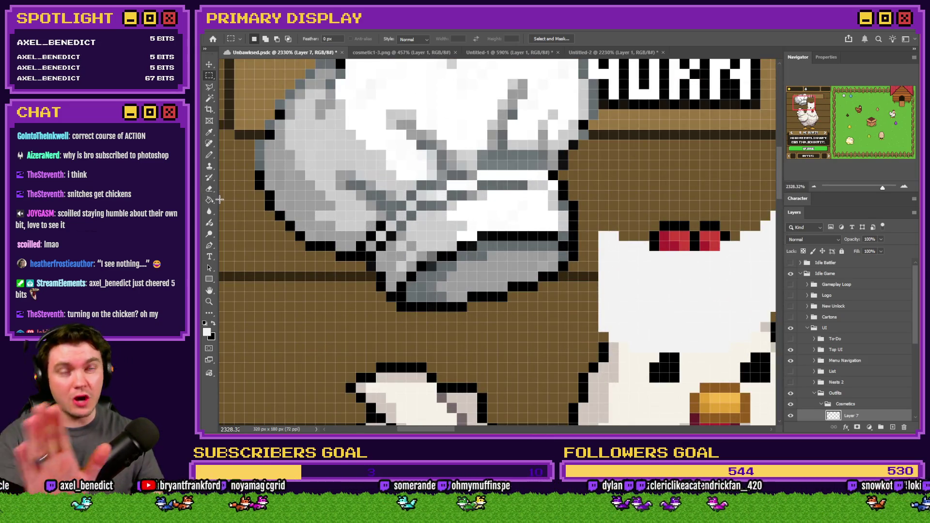
Erase stray pixels along the hat's bottom outline.
key("e")
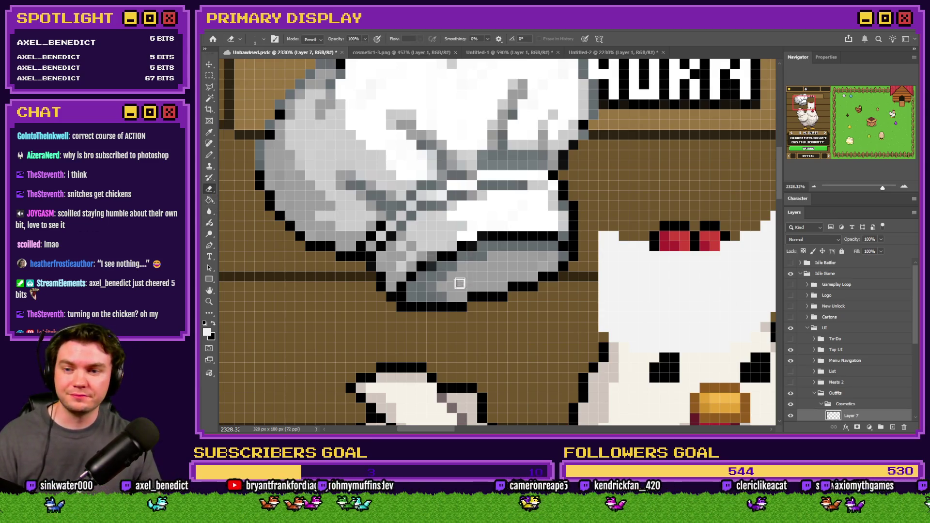
scroll(461, 276, "up", 2)
mouse_move(371, 328)
left_mouse_down()
mouse_move(363, 308)
mouse_move(401, 284)
mouse_move(400, 272)
mouse_move(492, 274)
mouse_move(449, 263)
mouse_move(488, 239)
mouse_move(587, 222)
mouse_move(638, 242)
mouse_move(572, 241)
mouse_move(612, 267)
mouse_move(544, 276)
mouse_move(560, 278)
left_mouse_up()
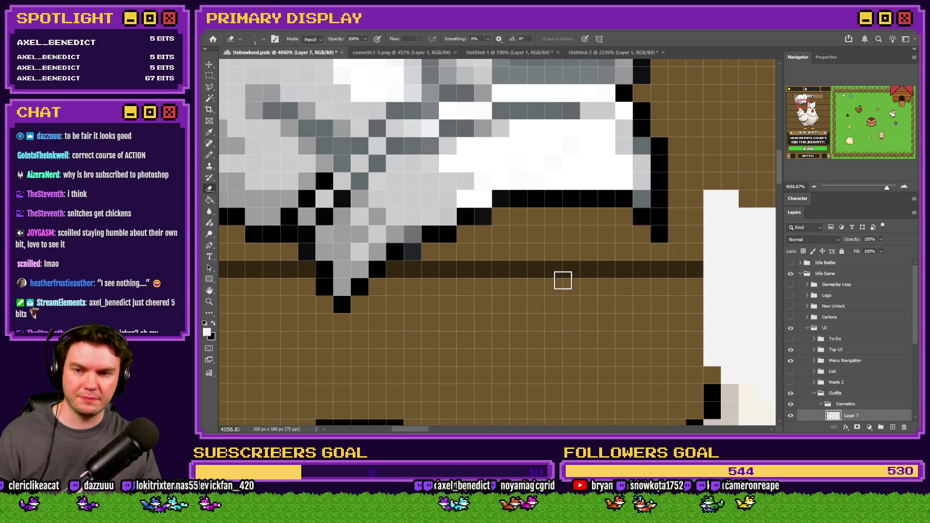
scroll(561, 278, "down", 5)
scroll(504, 266, "down", 2)
scroll(271, 218, "down", 1)
Draw a black single-pixel outline up the hat's left edge with the Pencil.
left_click(210, 200)
scroll(411, 247, "up", 3)
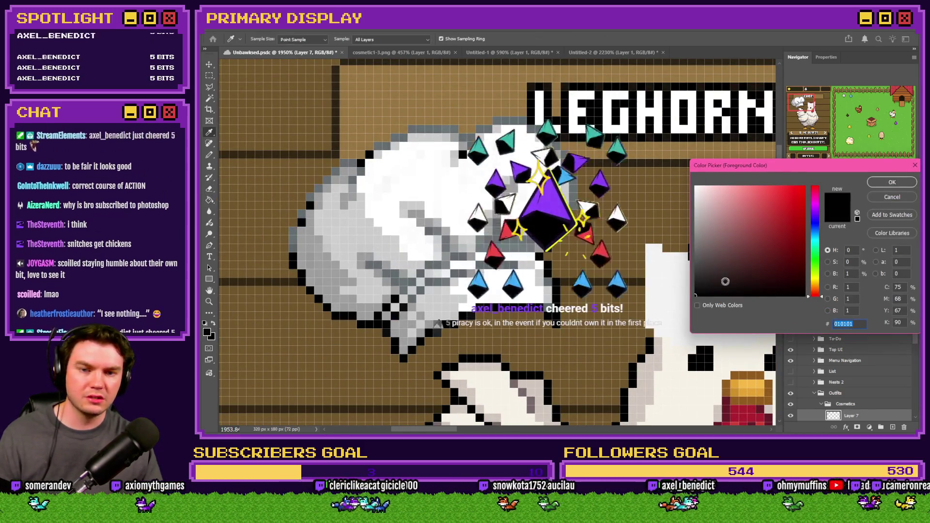
key("Escape")
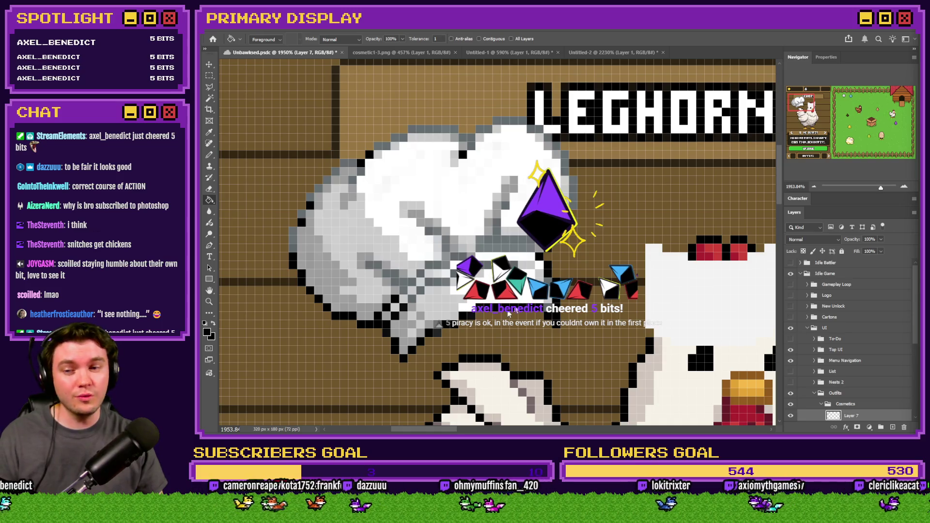
scroll(380, 310, "up", 3)
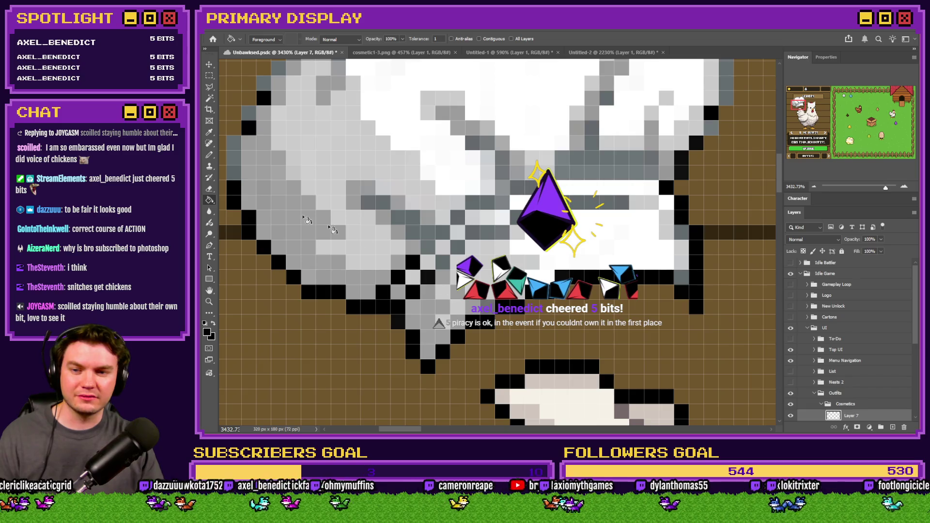
left_click(209, 154)
left_click_drag(241, 158, 340, 211)
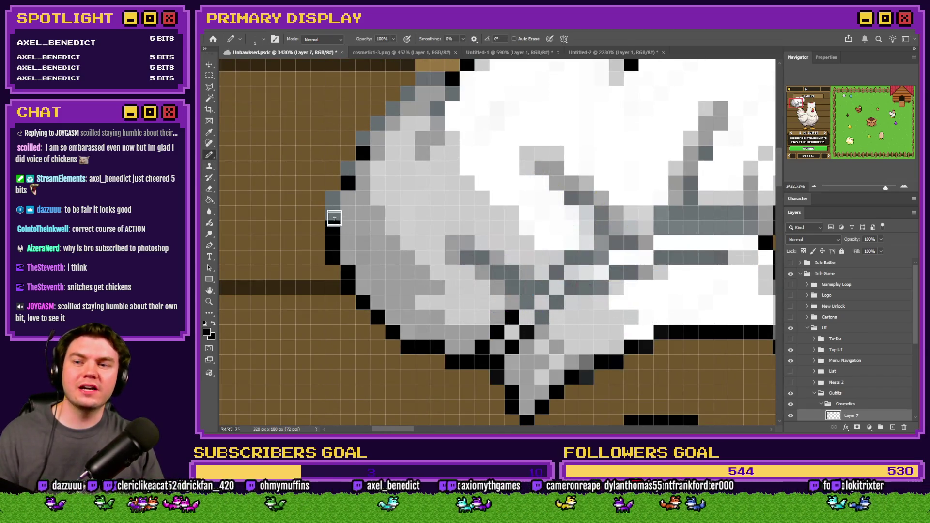
scroll(361, 194, "up", 3)
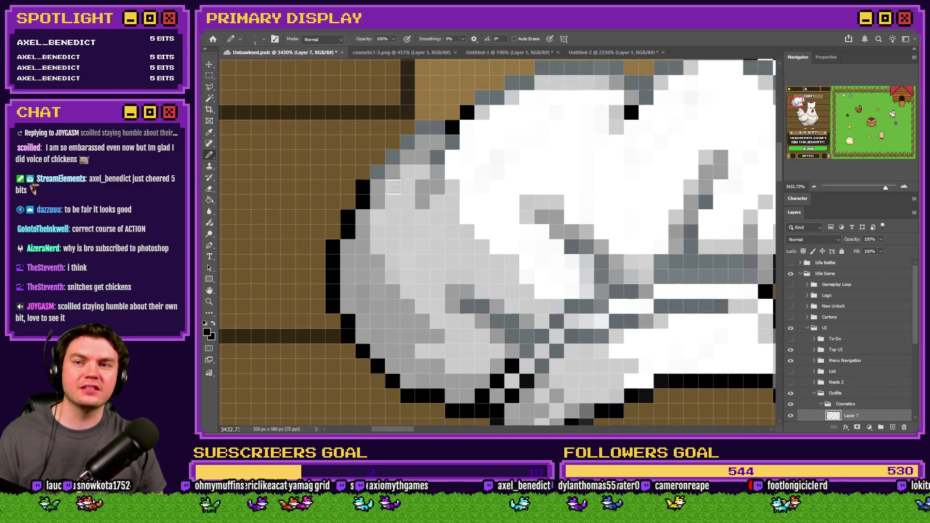
mouse_move(408, 178)
left_mouse_down()
mouse_move(547, 100)
mouse_move(615, 101)
mouse_move(631, 114)
mouse_move(699, 89)
mouse_move(736, 88)
left_mouse_up()
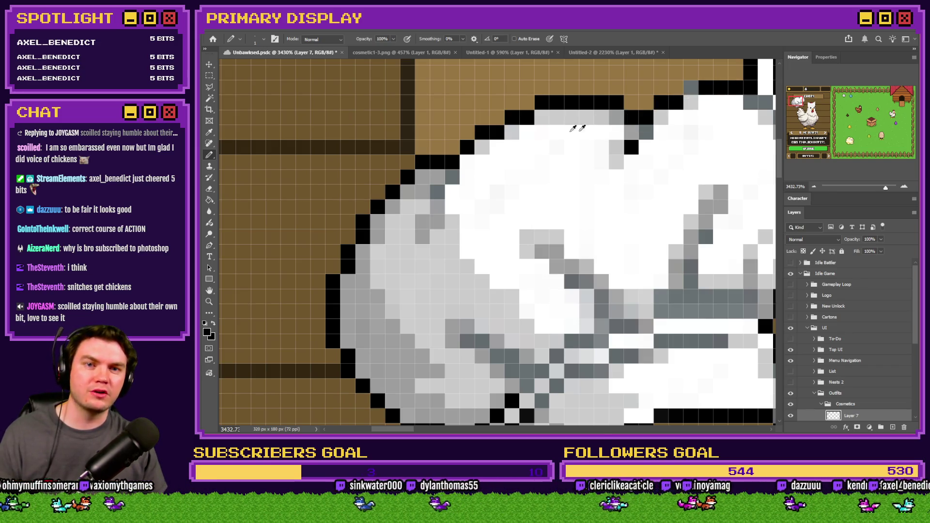
Extend the black pixel outline across the hat's top and down its right edge.
scroll(584, 127, "down", 3)
scroll(594, 97, "up", 3)
mouse_move(594, 97)
left_mouse_down()
mouse_move(493, 112)
mouse_move(557, 141)
mouse_move(605, 214)
mouse_move(606, 257)
mouse_move(589, 329)
left_mouse_up()
scroll(589, 329, "down", 2)
scroll(588, 329, "down", 3)
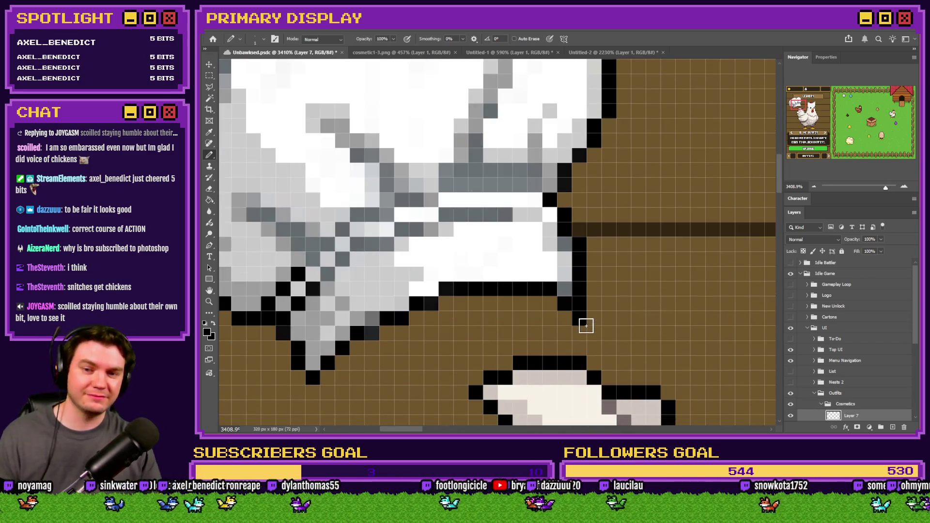
scroll(525, 309, "down", 3)
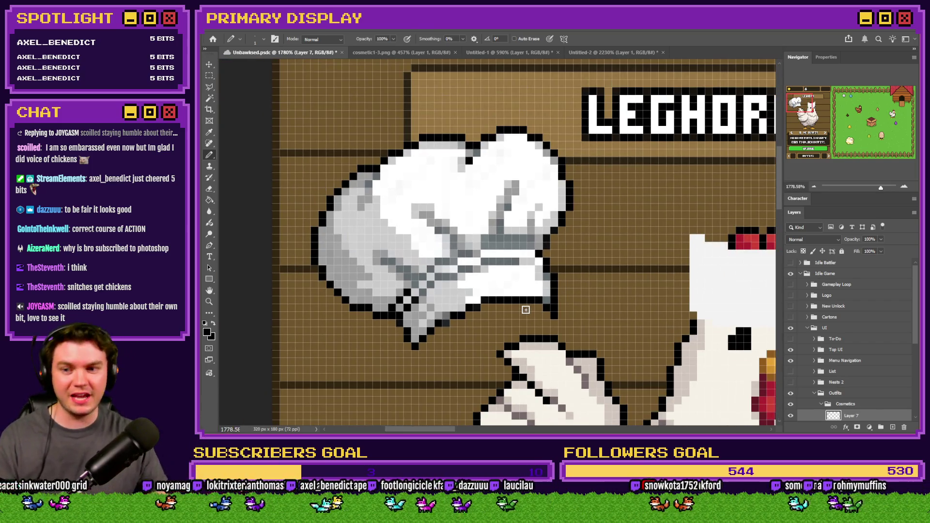
scroll(418, 268, "up", 3)
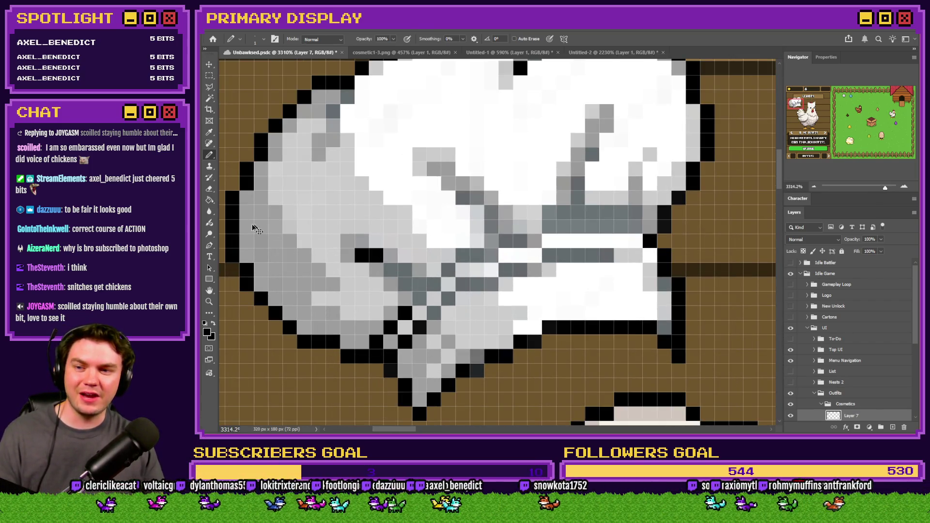
left_click(210, 200)
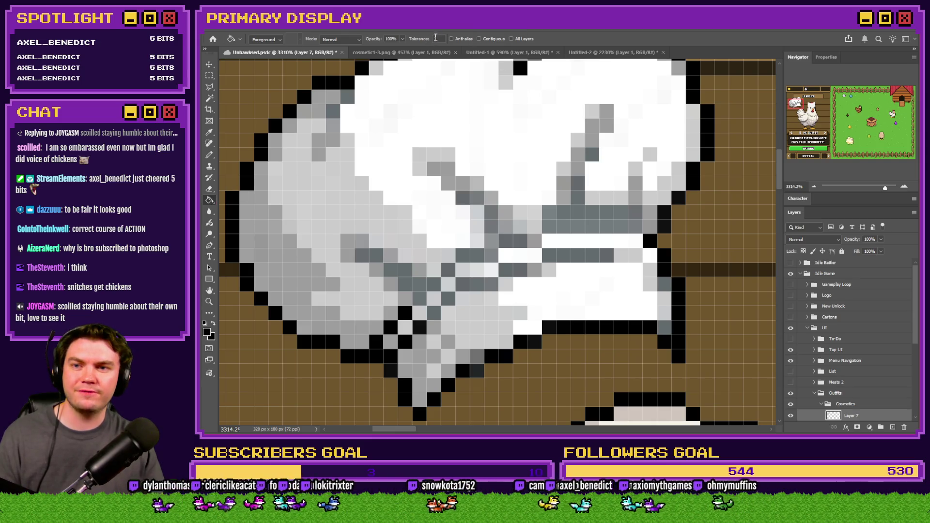
Set Tolerance to 5 and fill a dark-grey hat shade black and the band row near-black 101010.
type("5")
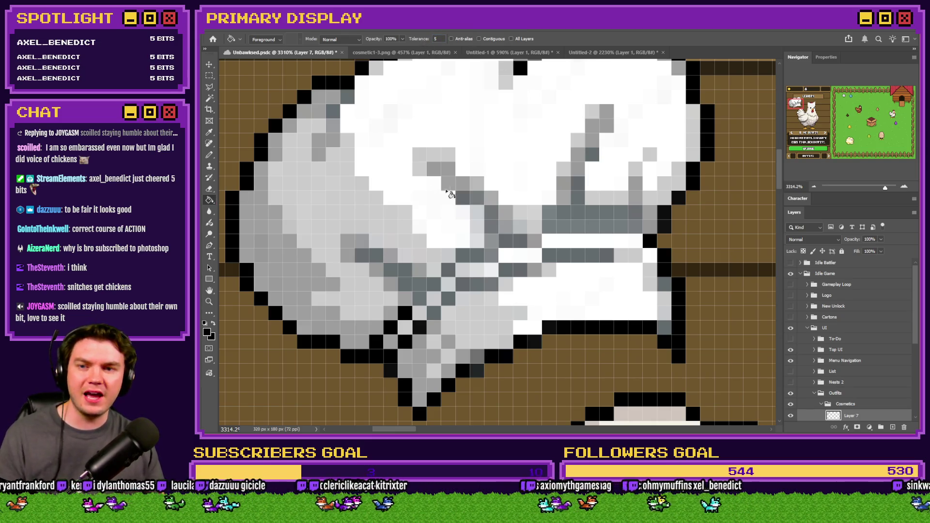
left_click(469, 200)
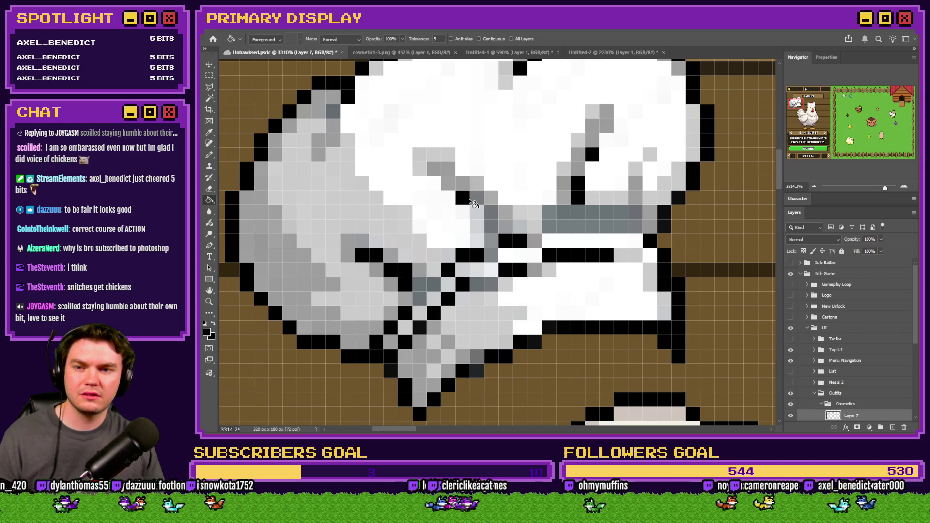
left_click(206, 333)
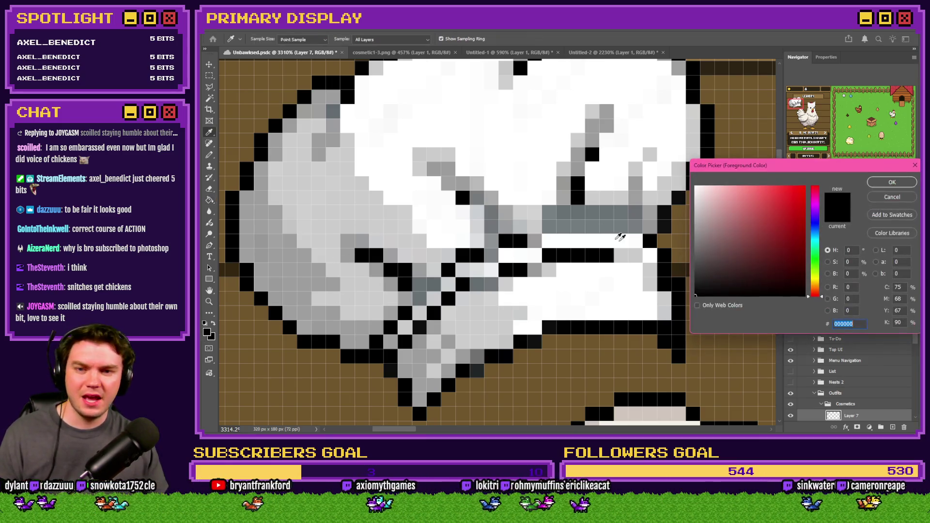
left_click(693, 289)
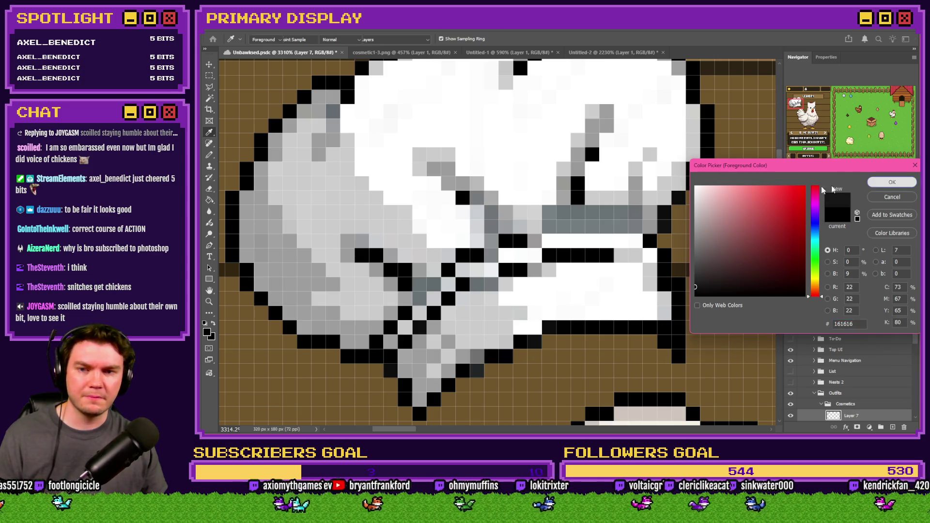
left_click(892, 182)
left_click(571, 216)
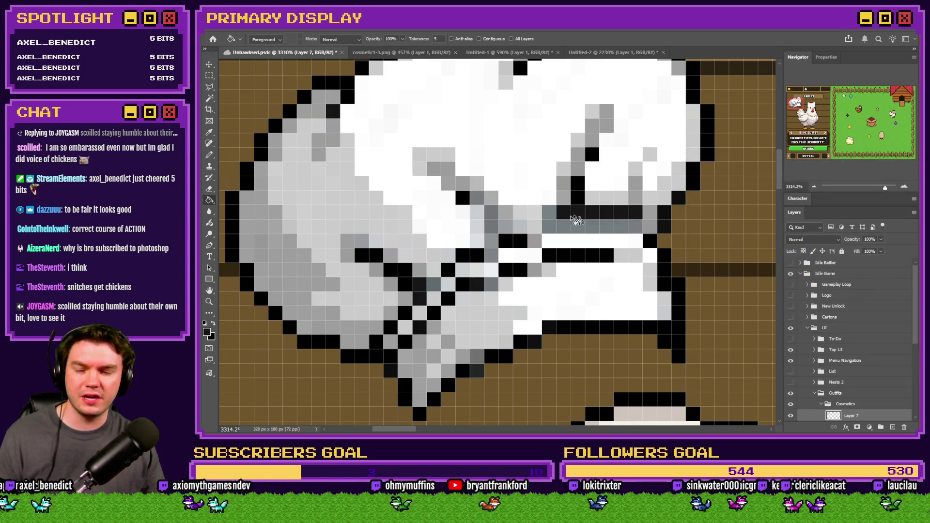
Recolour the hat's mid-grey pixels with dark grey 202020.
left_click(207, 333)
left_click(694, 282)
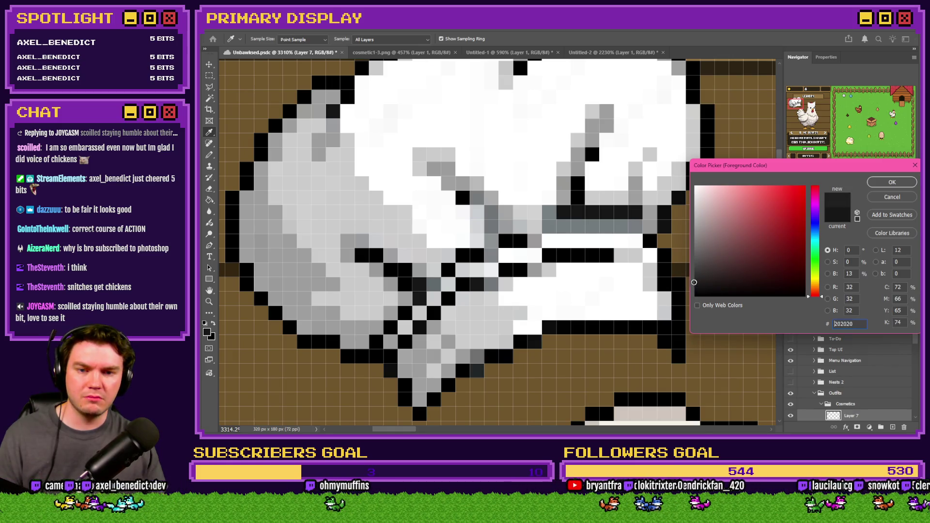
left_click(892, 182)
left_click(478, 201)
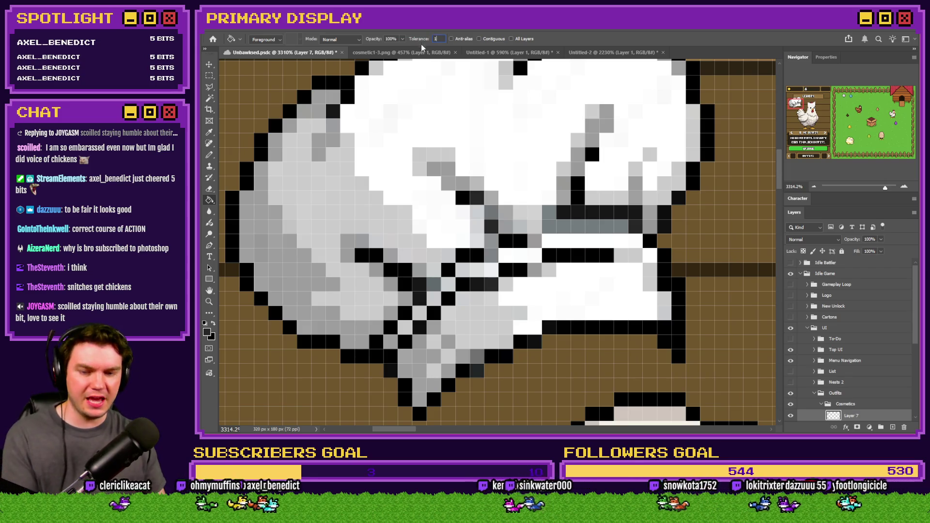
key("ctrl+z")
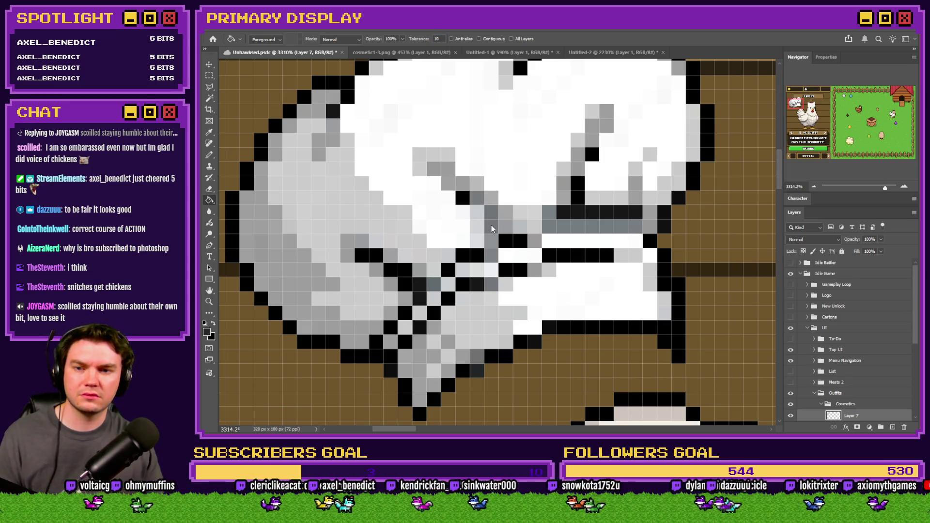
left_click(492, 227)
Set the foreground colour to 333333, then to mid grey 5e5e5e.
key("i")
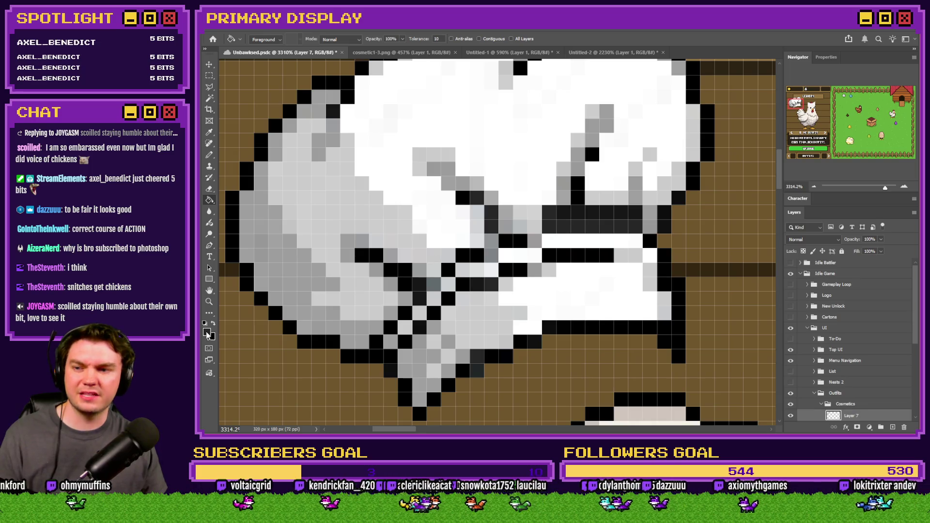
left_click(207, 334)
left_click(694, 275)
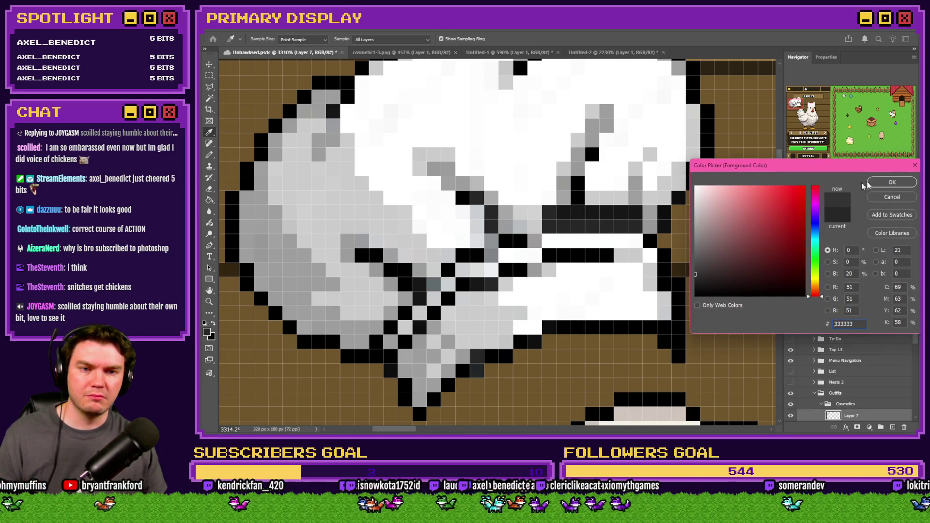
left_click(872, 183)
key("g")
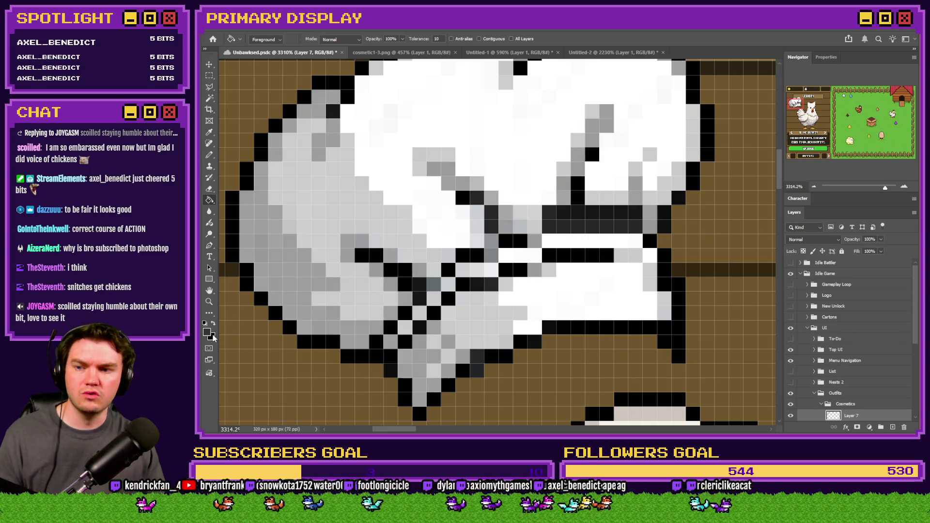
key("i")
left_click(207, 333)
left_click(696, 255)
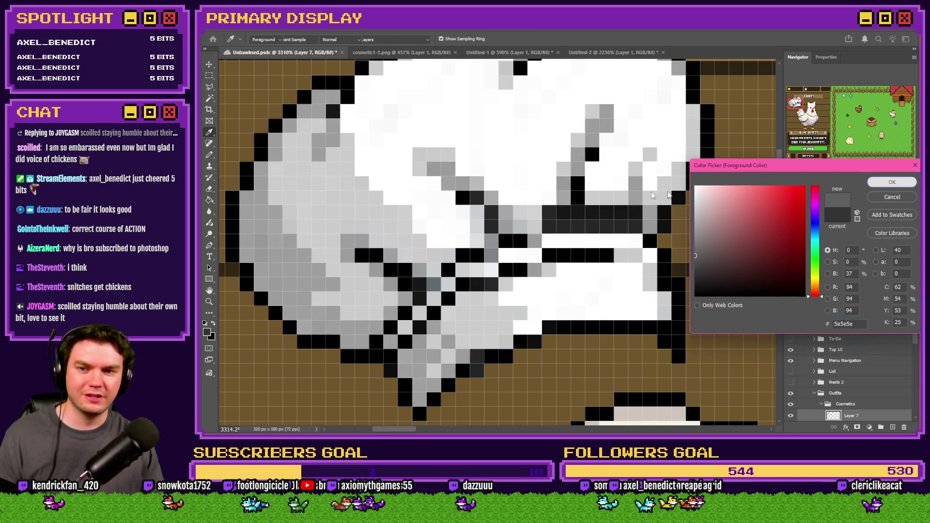
key("Return")
Set the foreground to 8c8c8c and recolour the hat's light-grey pixels with it.
key("alt+BackSpace")
left_click(208, 333)
type("8c8c8c")
key("Return")
key("g")
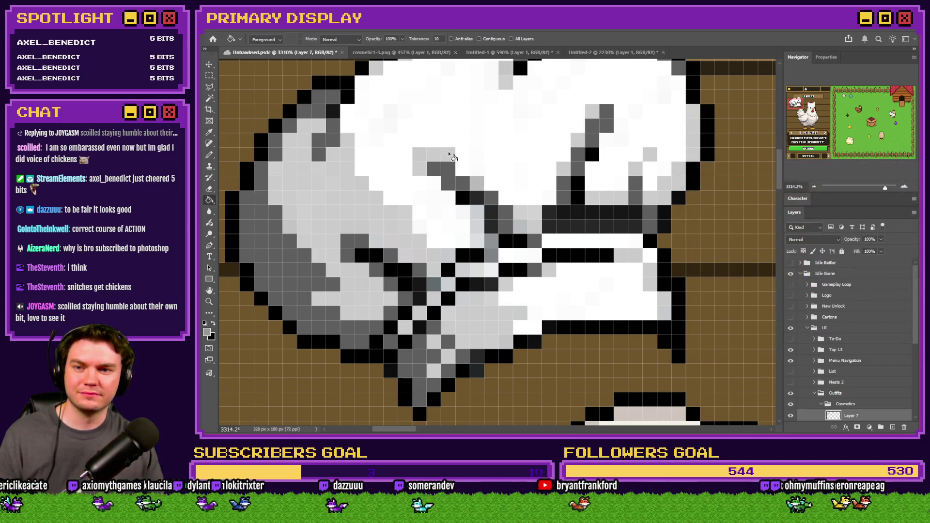
left_click(451, 156)
Sample light grey c6c6c6 from the hat and fill another light-grey hat pixel.
left_click(208, 331)
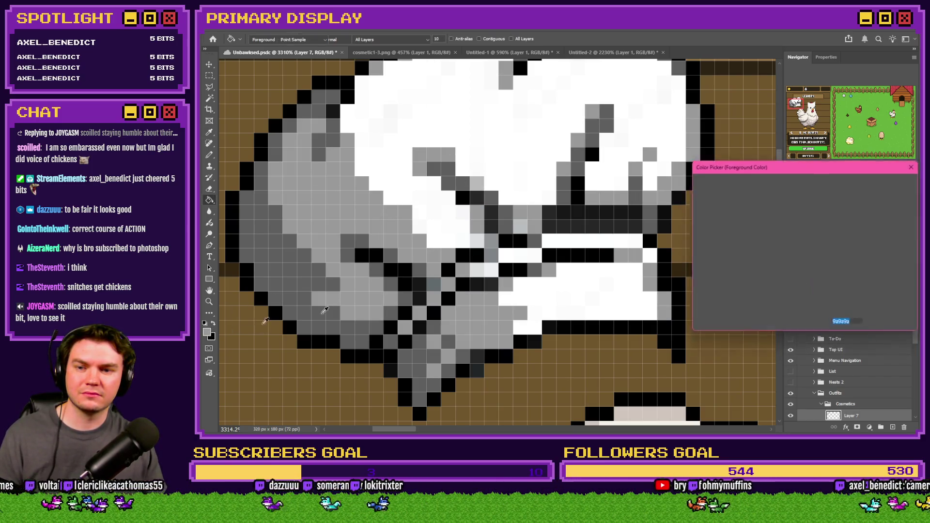
left_click(684, 210)
left_click(897, 186)
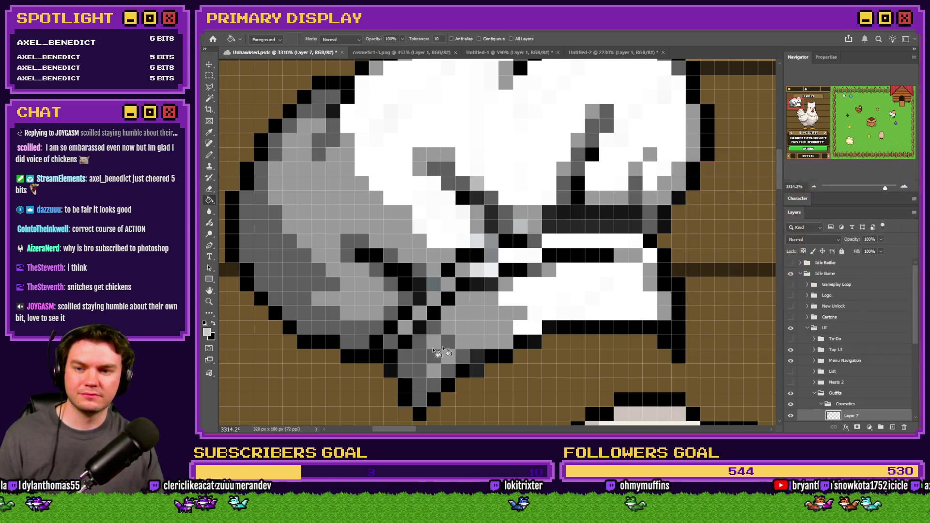
left_click(434, 285)
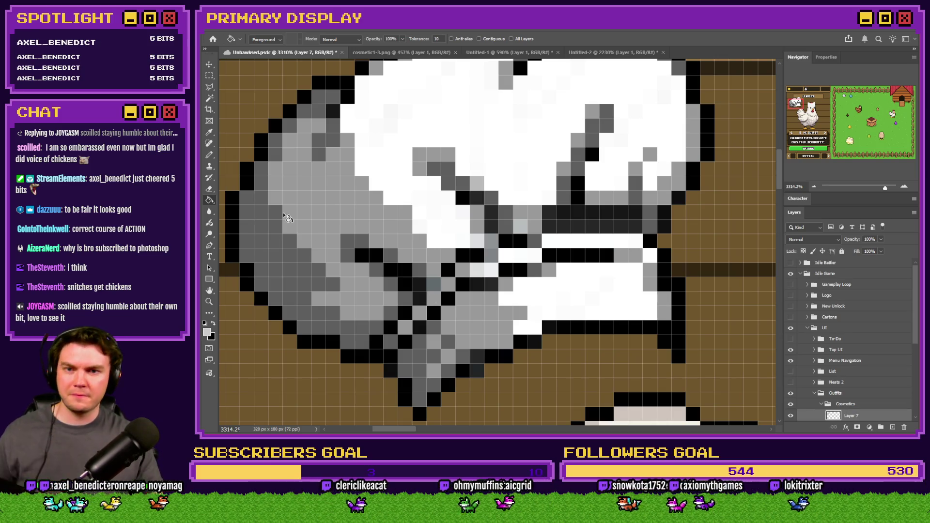
scroll(347, 216, "down", 4)
scroll(412, 131, "up", 3)
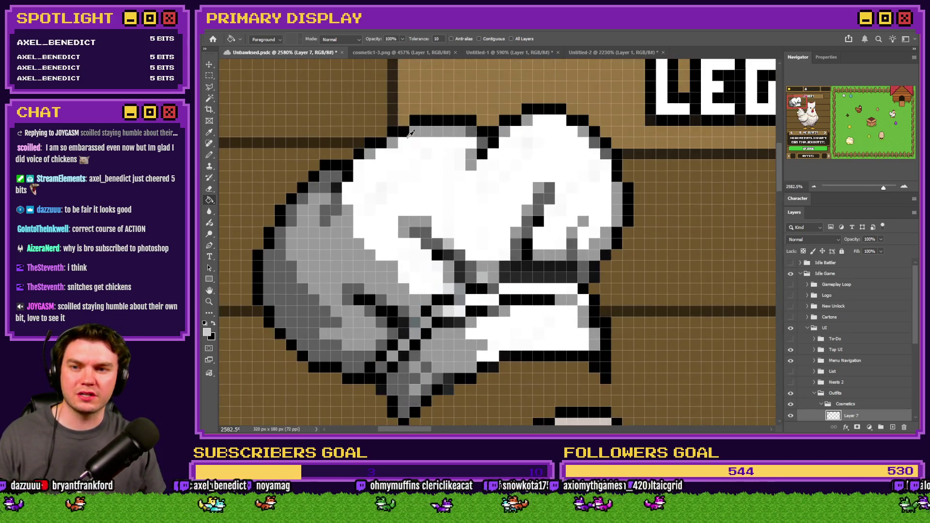
left_click(209, 155)
Pick a lighter grey and fill the hat's grey shading area with it.
scroll(424, 158, "up", 2)
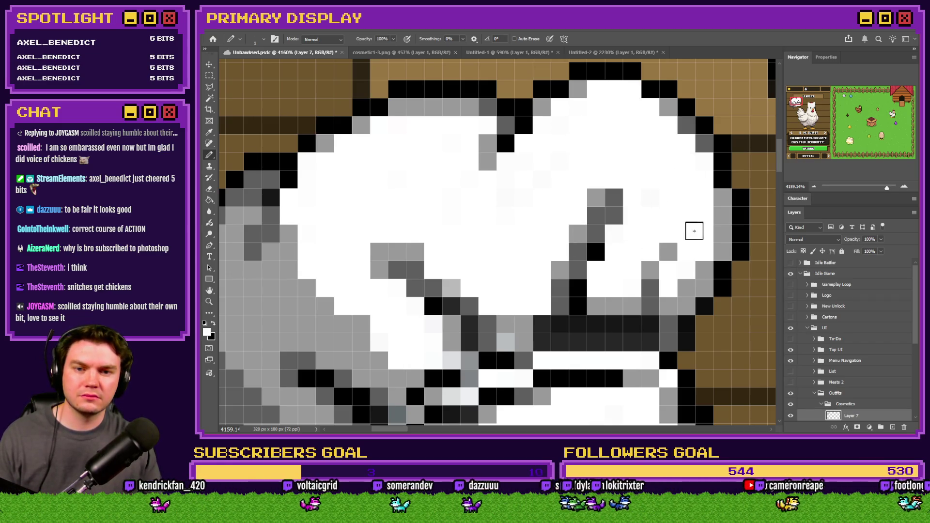
scroll(669, 281, "down", 3)
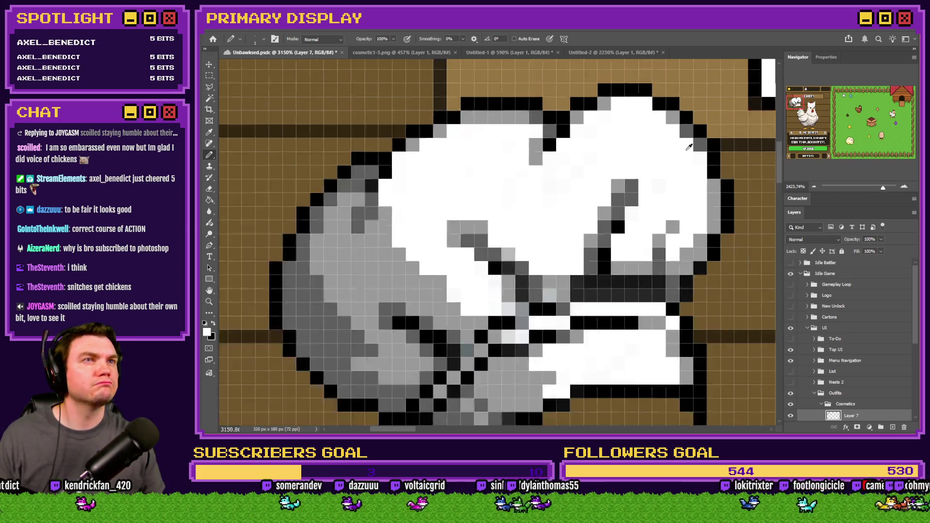
key("i")
scroll(487, 204, "up", 2)
left_click(545, 201)
left_click(207, 332)
left_click(703, 223)
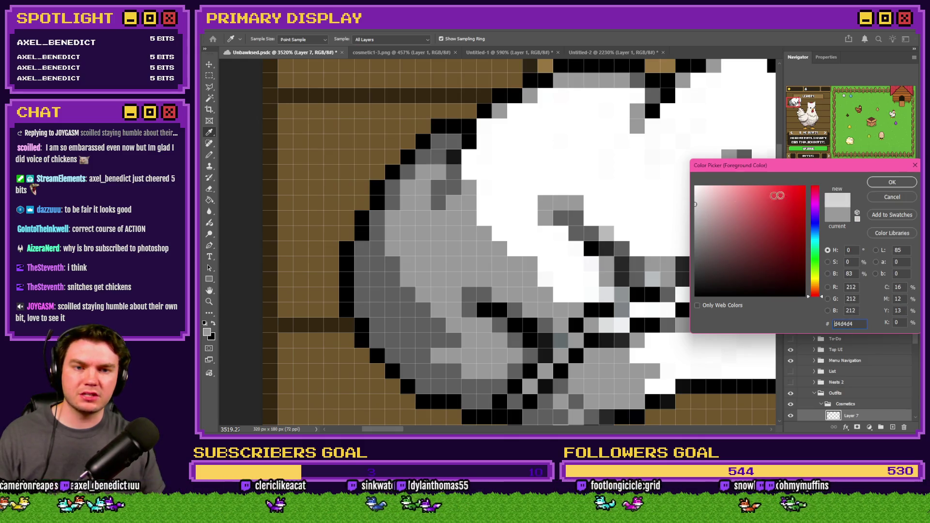
key("Return")
key("g")
left_click(433, 248)
Fill the hat's left shaded area with darker grey acacac.
scroll(324, 272, "down", 2)
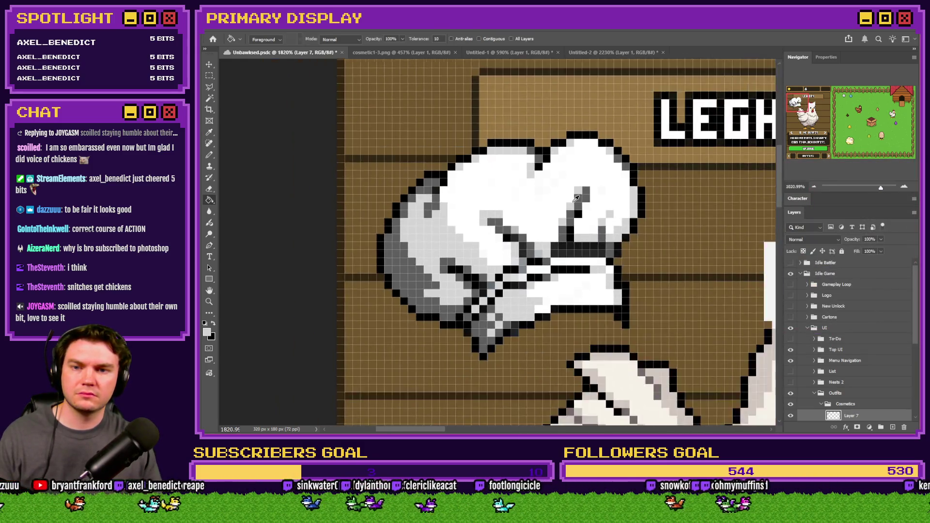
left_click(207, 332)
left_click(695, 221)
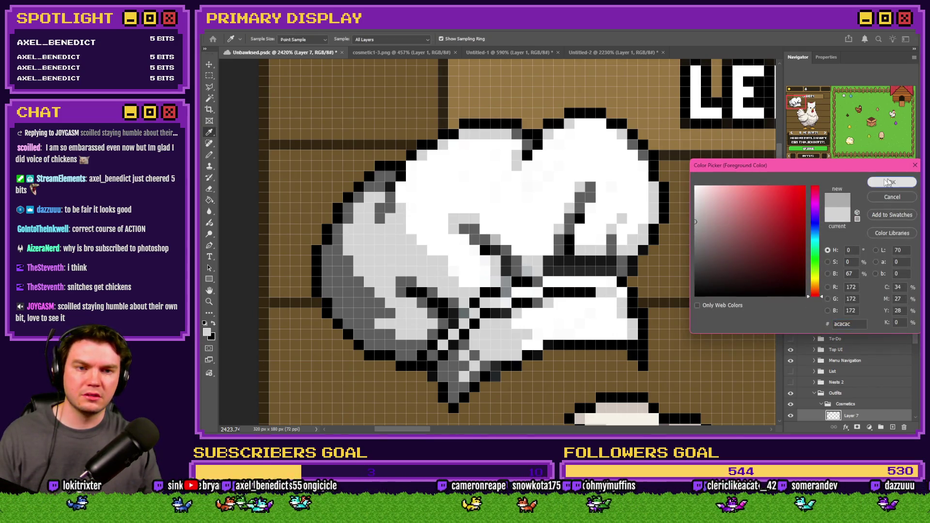
left_click(891, 182)
left_click(349, 292)
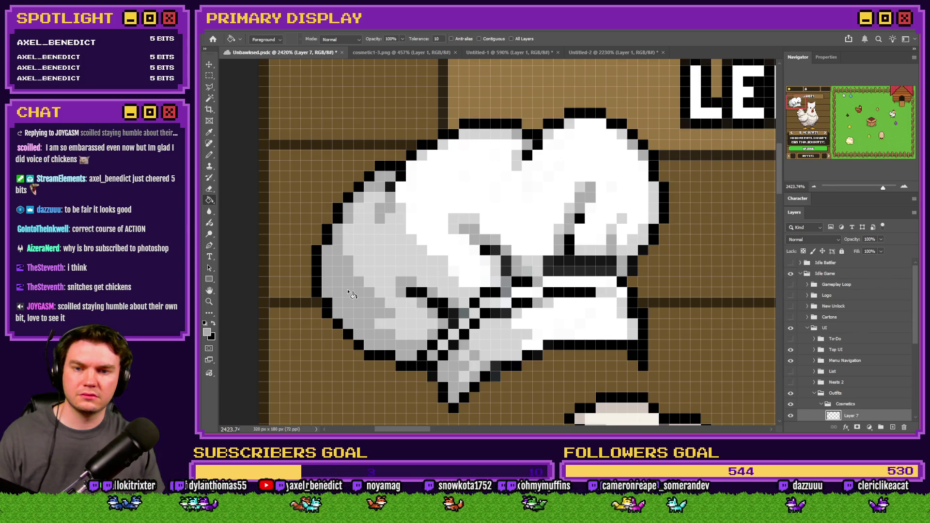
Paint two stray hat pixels black with the Pencil.
left_click(210, 155)
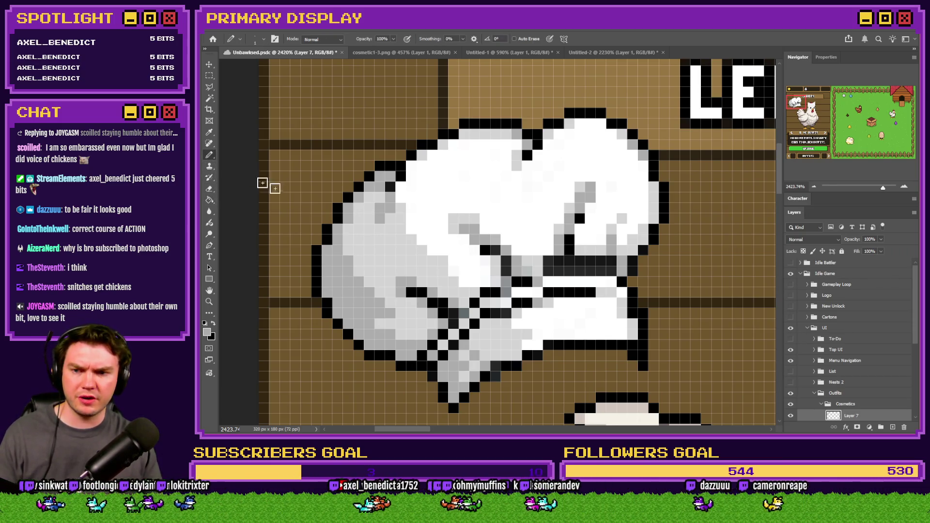
scroll(460, 239, "up", 3)
scroll(471, 214, "down", 5)
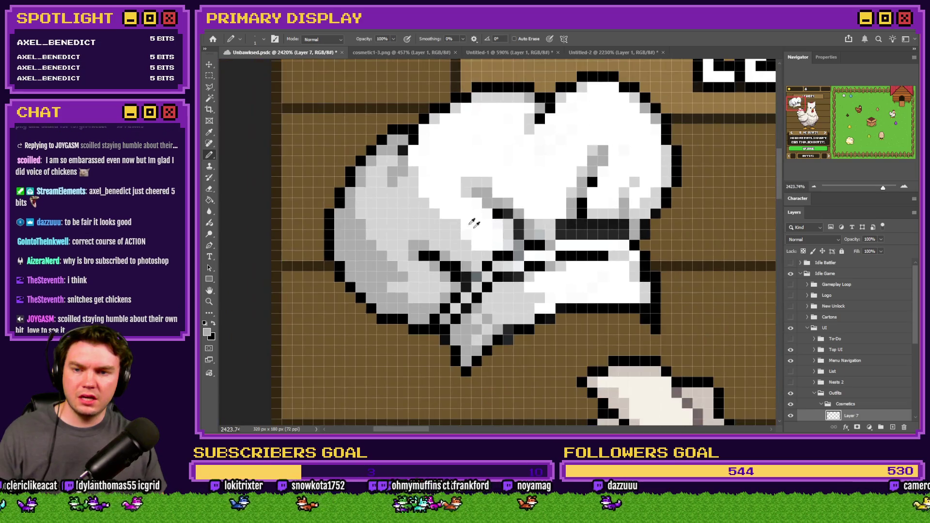
scroll(450, 272, "up", 5)
left_click(450, 272, "alt")
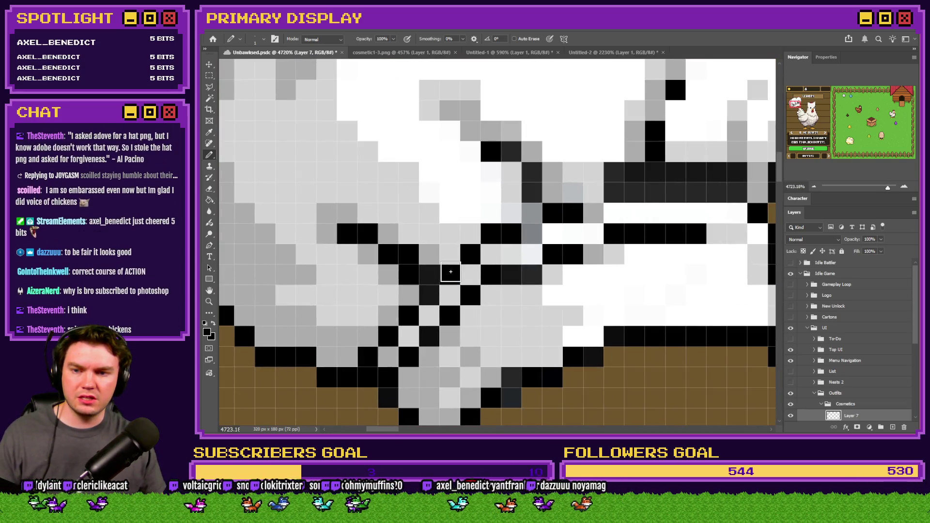
left_click(531, 232)
left_click(594, 213)
scroll(496, 233, "down", 5)
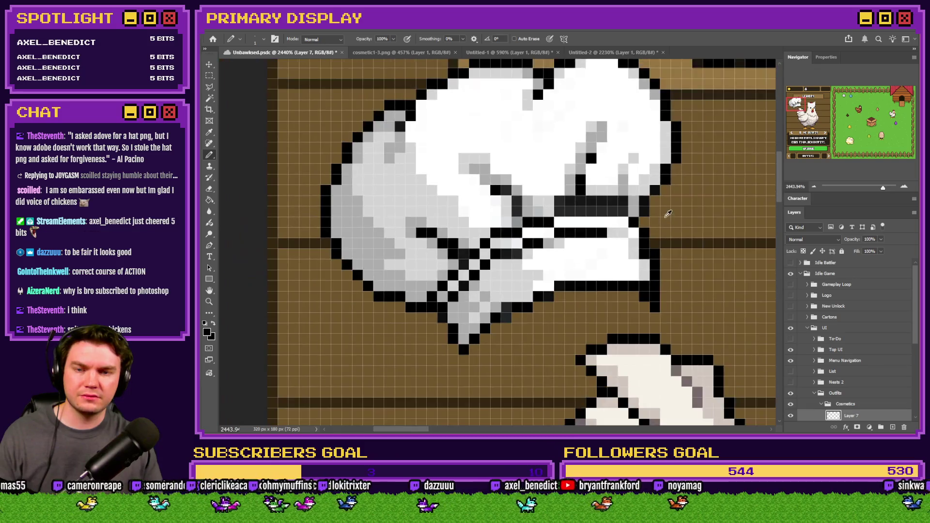
scroll(581, 146, "up", 4)
Repaint the band's pixel rows light grey and white, touching up neighbouring pixels black.
left_click(582, 145, "alt")
left_click_drag(533, 200, 600, 195)
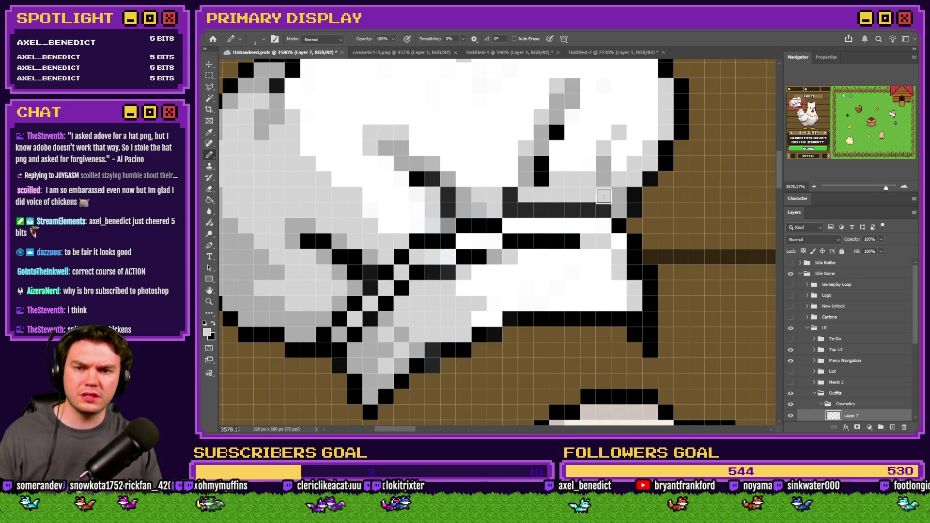
left_click(588, 160, "alt")
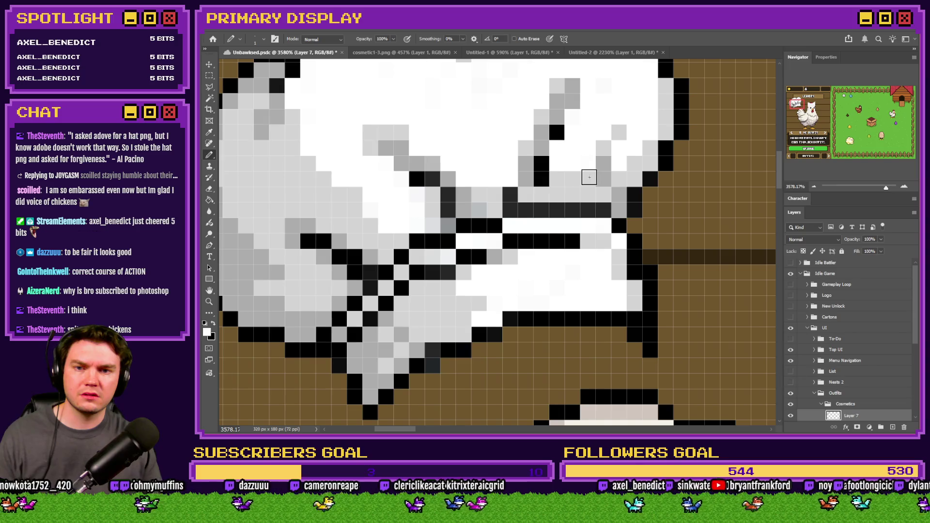
left_click_drag(588, 177, 552, 178)
left_click(542, 179)
left_click(542, 164, "alt")
left_click(526, 179)
left_click(563, 168, "alt")
left_click(531, 140, "alt")
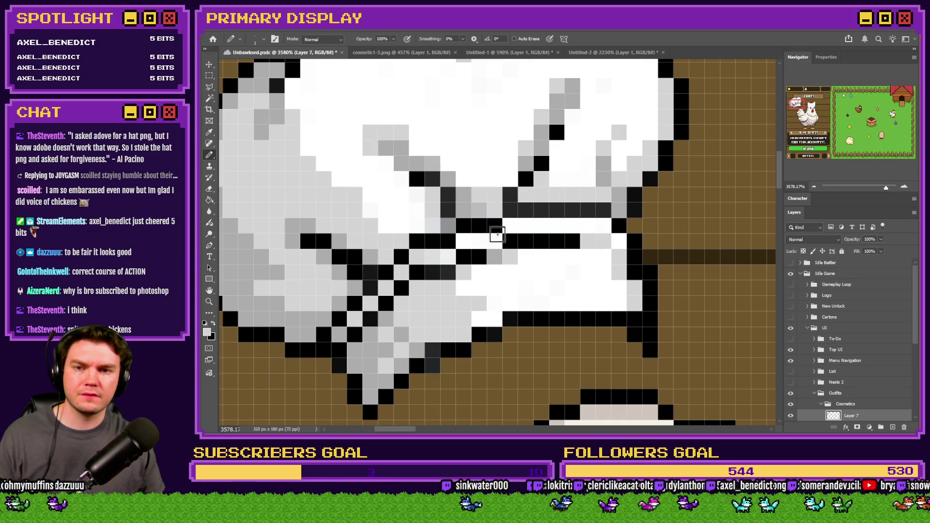
Repaint several leftover grey hat pixels white.
scroll(455, 198, "down", 5)
scroll(455, 197, "up", 5)
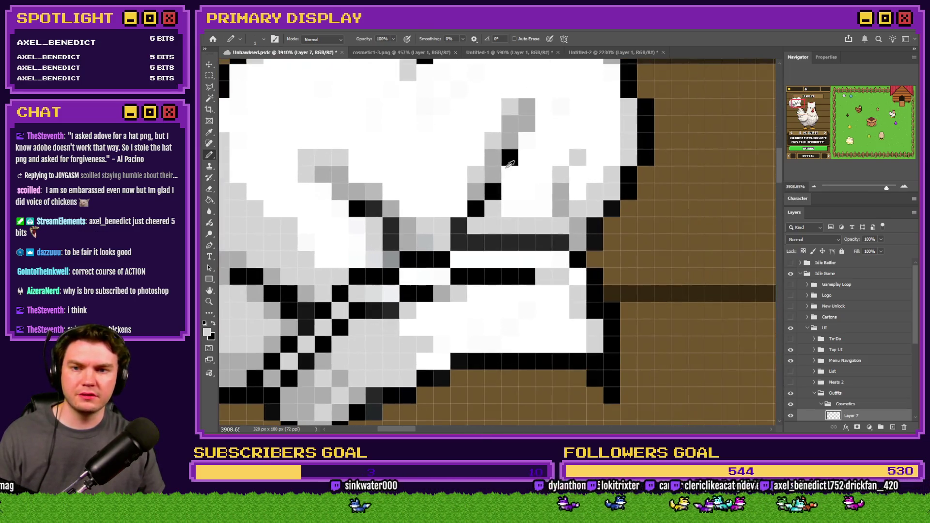
left_click(515, 160, "alt")
left_click(527, 123)
left_click(527, 106)
scroll(424, 179, "down", 4)
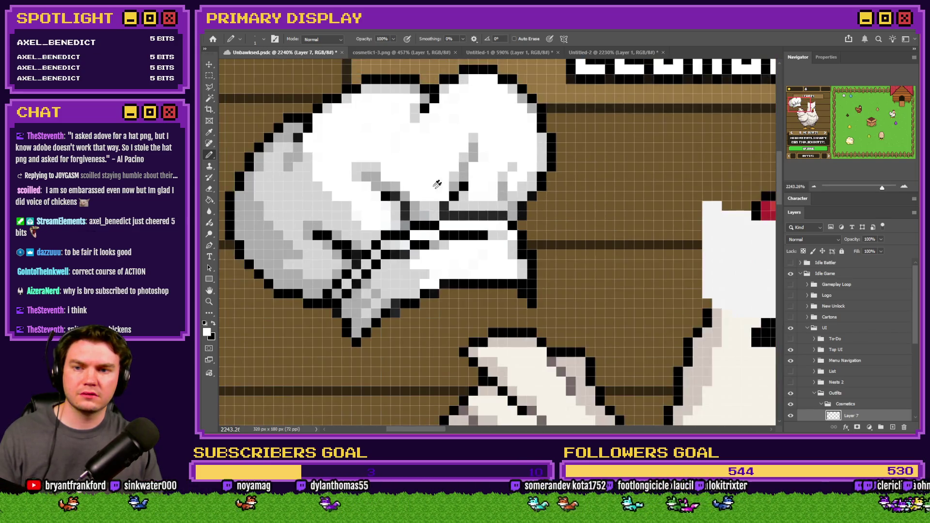
scroll(426, 204, "up", 4)
left_click(428, 211)
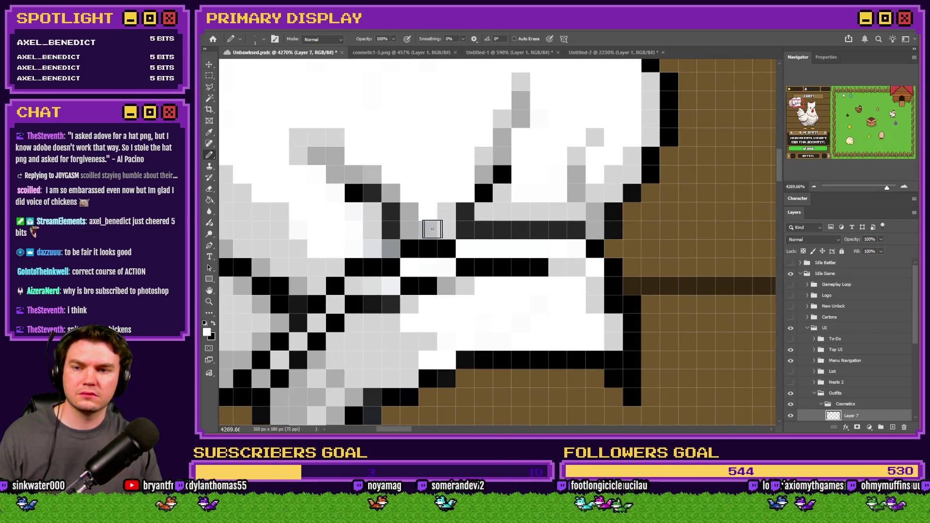
left_click(420, 224, "alt")
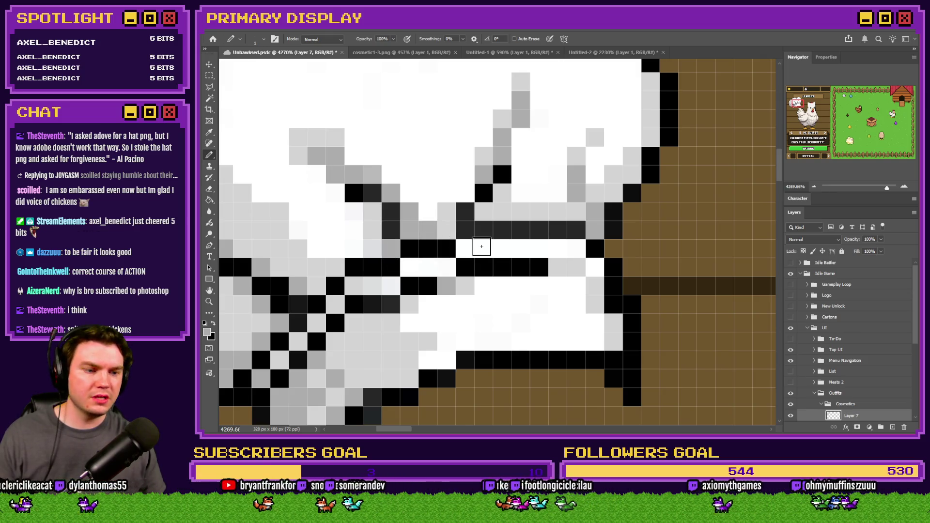
scroll(519, 238, "down", 3)
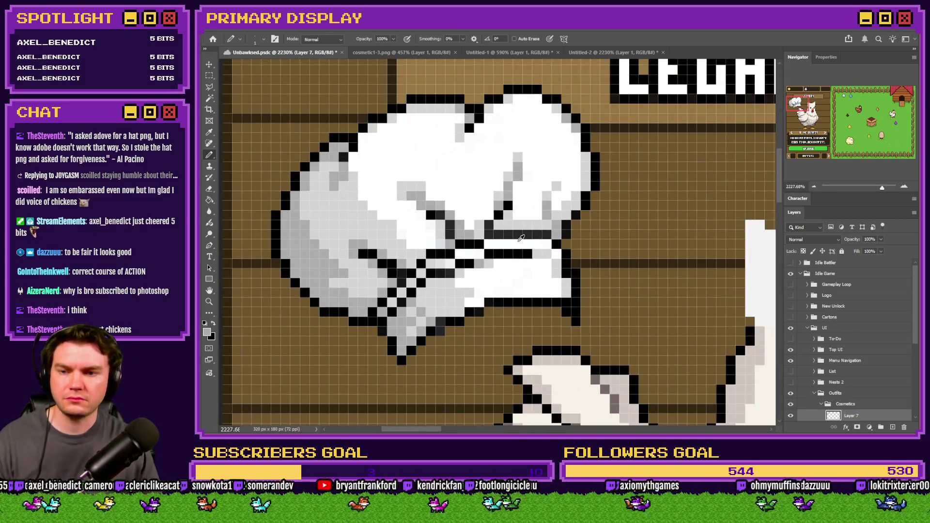
scroll(520, 236, "down", 2)
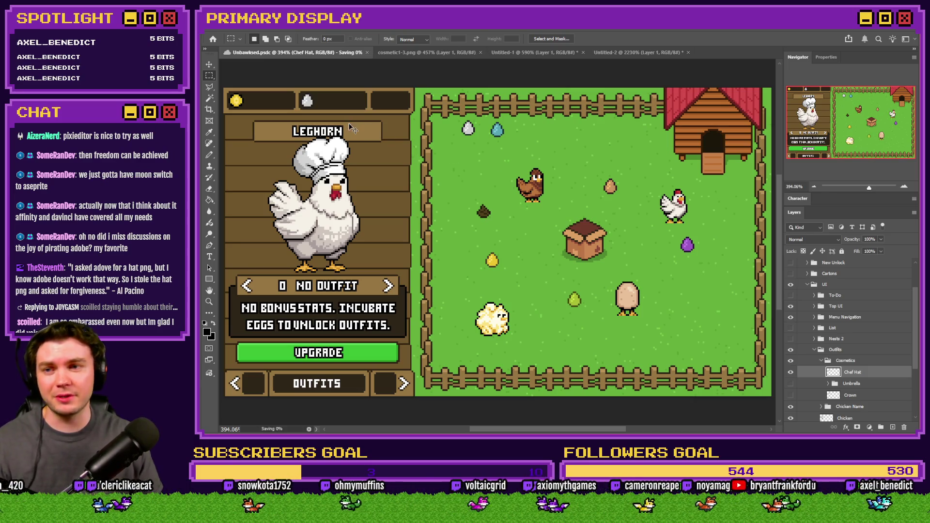
Save the mockup and swap the Chef Hat for the Crown outfit.
key("ctrl+s")
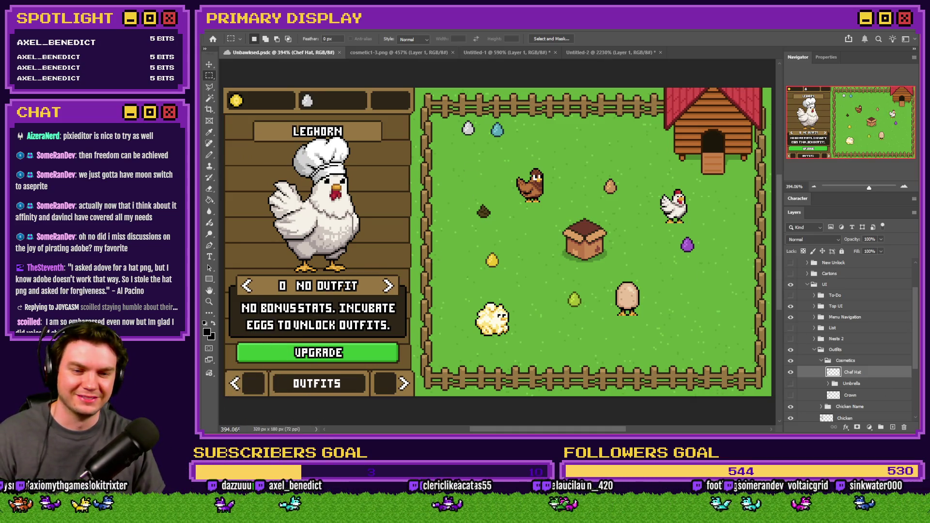
left_click(791, 395)
left_click(791, 372)
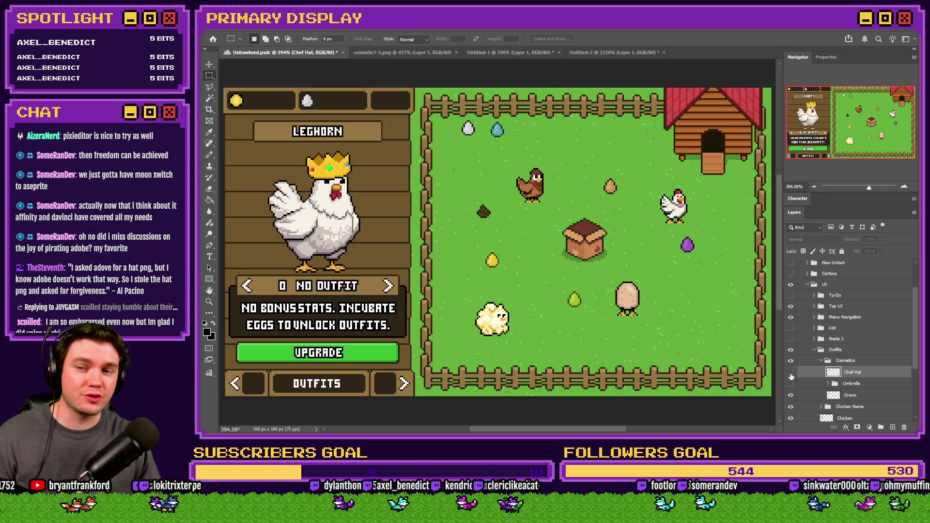
Preview the Umbrella outfit, then restore Chef Hat with Crown and Umbrella hidden.
left_click(791, 383)
left_click(791, 395)
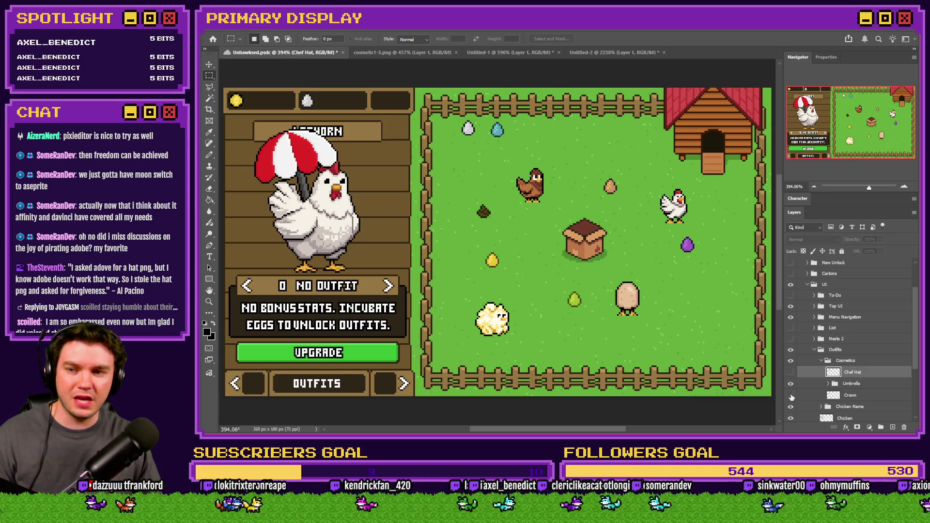
left_click(791, 372)
left_click(791, 383)
scroll(361, 213, "up", 1)
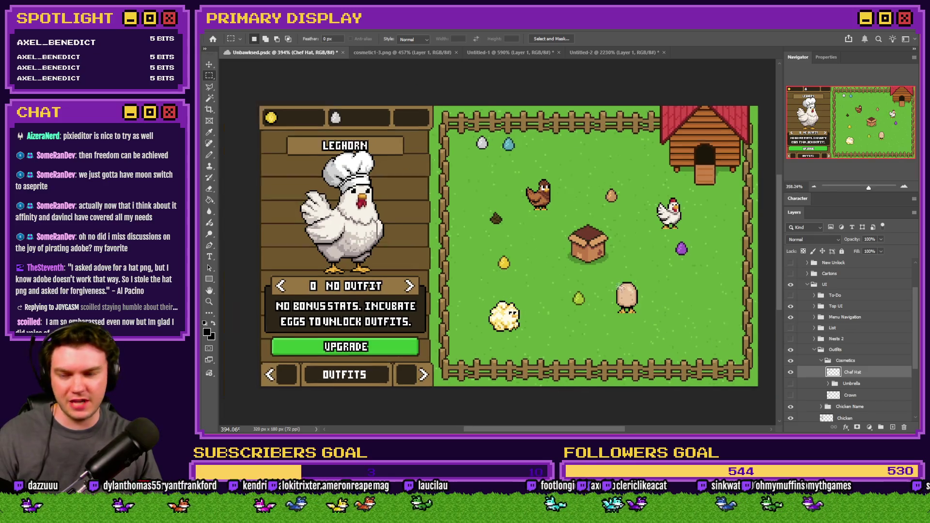
scroll(361, 213, "up", 2)
scroll(402, 184, "up", 4)
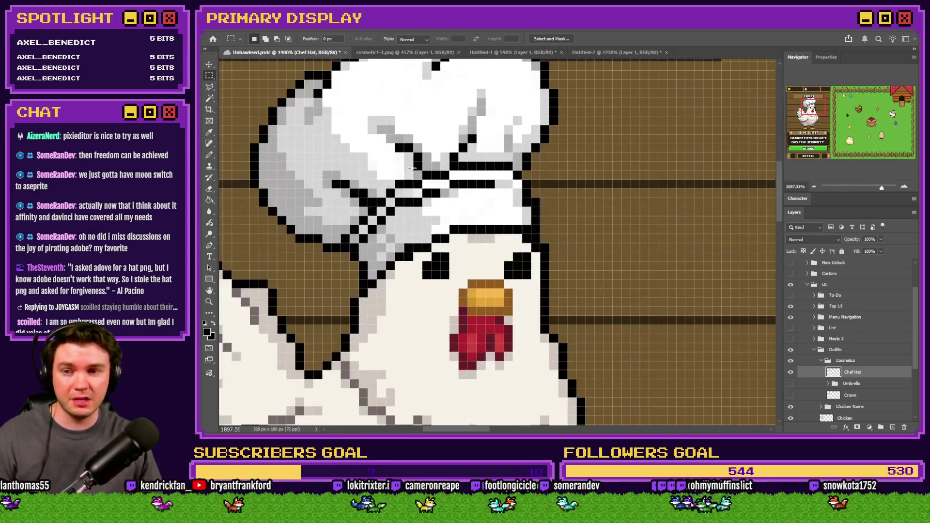
scroll(403, 184, "down", 3)
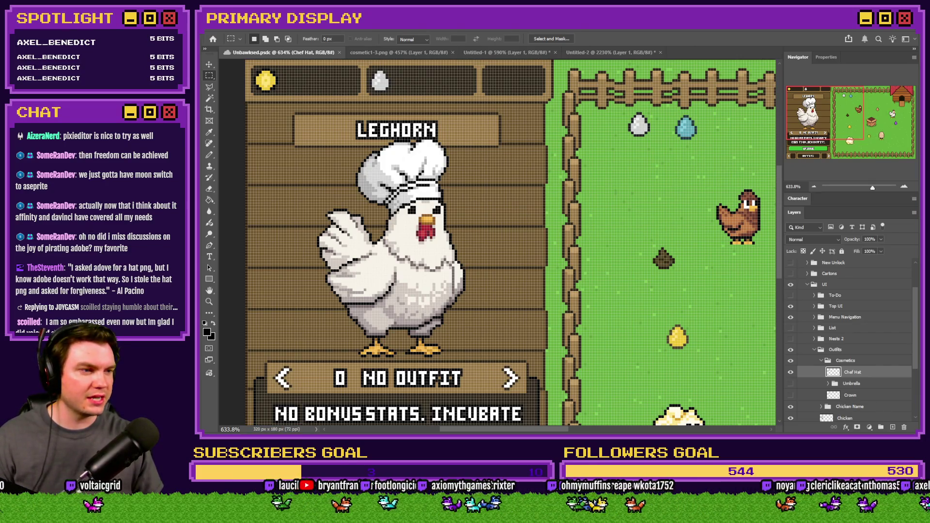
Open cosmetic1-4.png and close the Untitled-2 document.
mouse_move(794, 97)
left_mouse_down()
mouse_move(769, 94)
mouse_move(716, 41)
mouse_move(693, 52)
left_mouse_up()
left_click(630, 52)
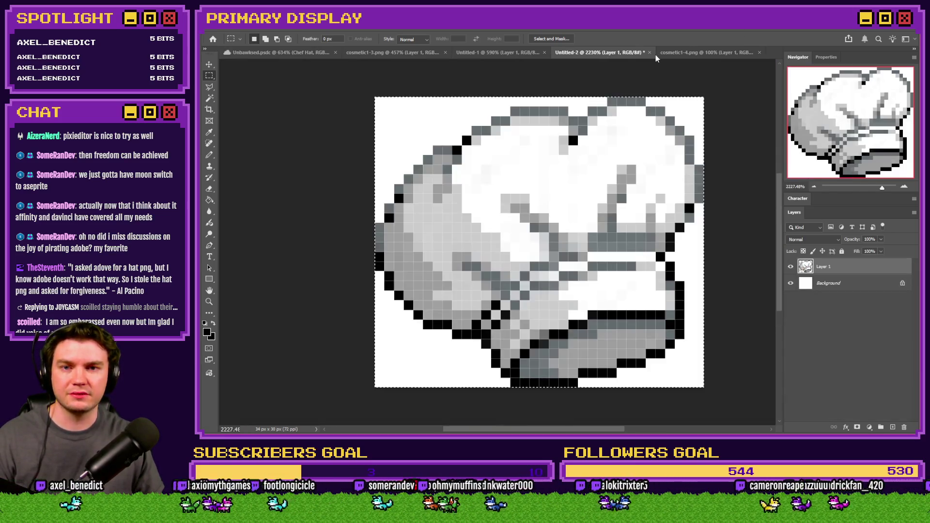
left_click(650, 52)
left_click(549, 177)
left_click(550, 54)
Close Untitled-1 and cosmetic1-3.png, returning to the Unbawksed mockup.
left_click(555, 52)
left_click(556, 178)
left_click(397, 51)
left_click(452, 52)
scroll(497, 238, "up", 4)
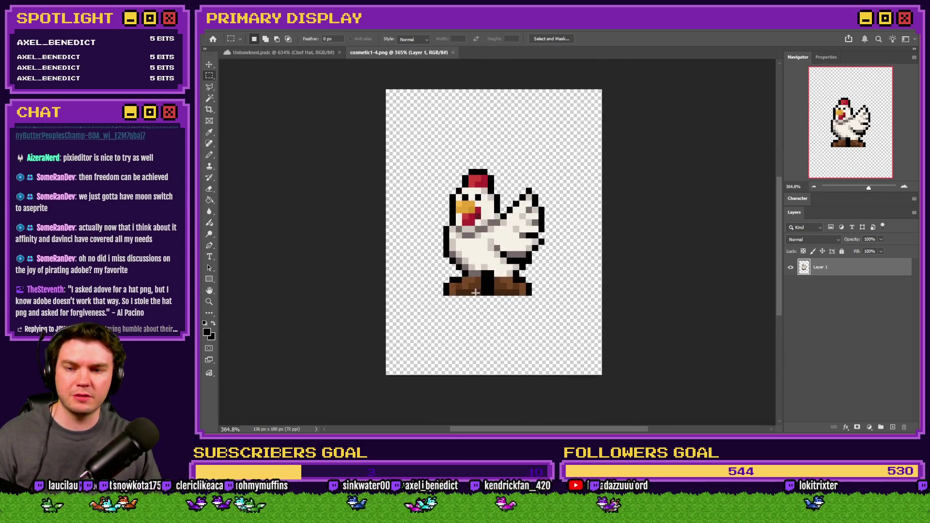
scroll(475, 291, "up", 2)
left_click(310, 54)
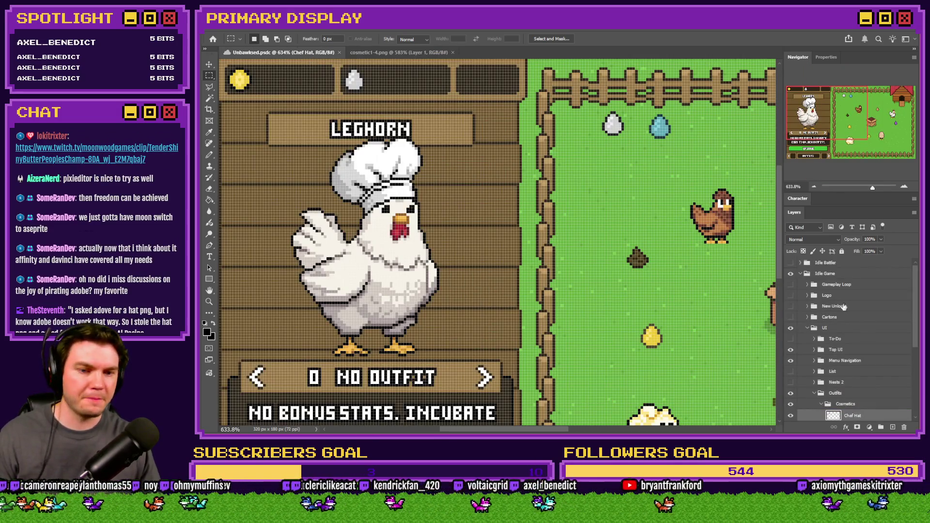
scroll(844, 307, "down", 3)
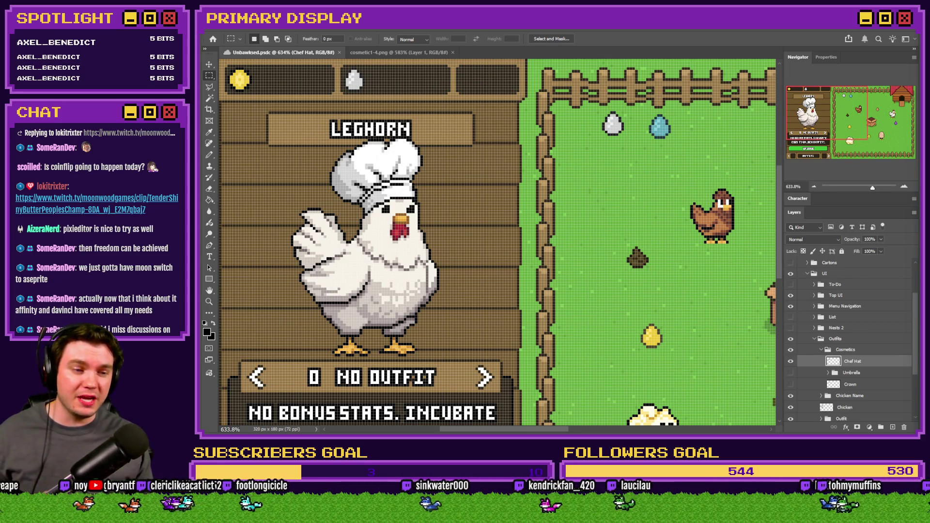
Compare the cosmetic1-4.png boots with the zoomed-in chef-hat chicken, then switch to the browser.
left_click(414, 52)
left_click(257, 52)
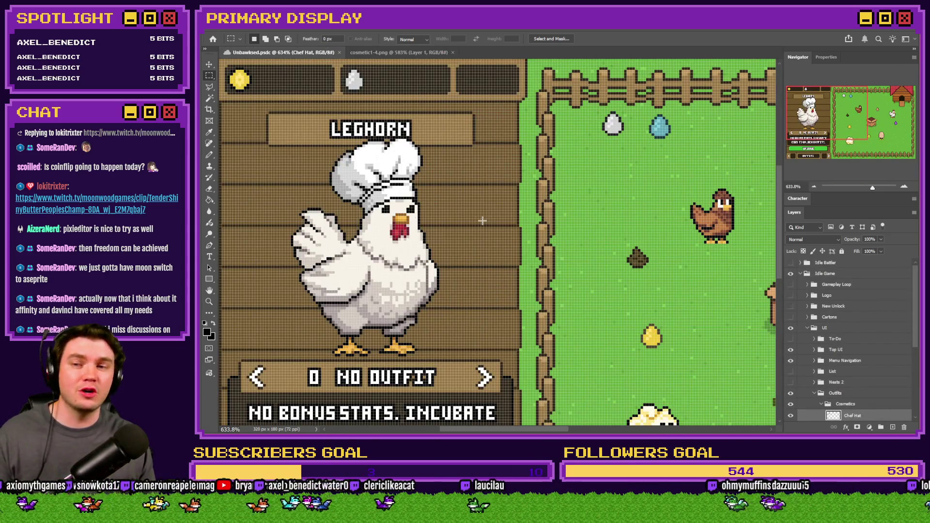
scroll(368, 194, "up", 3)
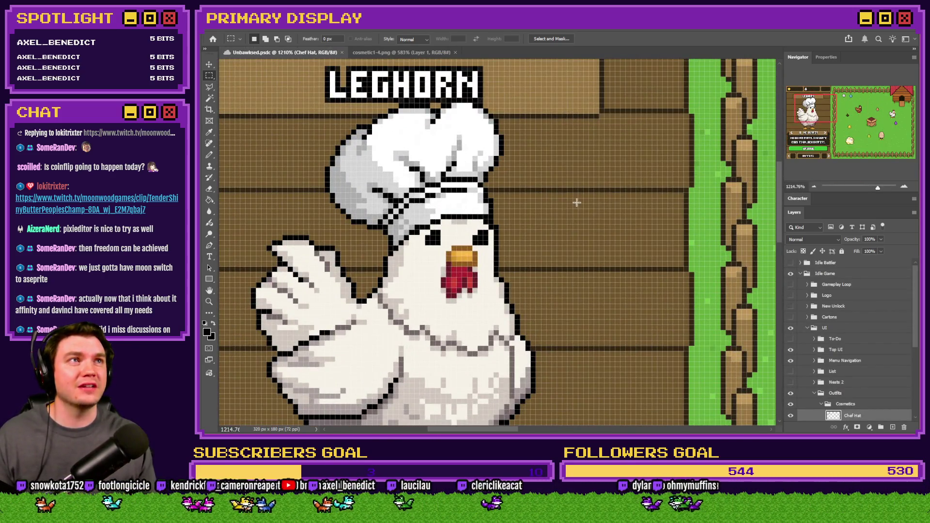
scroll(577, 201, "up", 1)
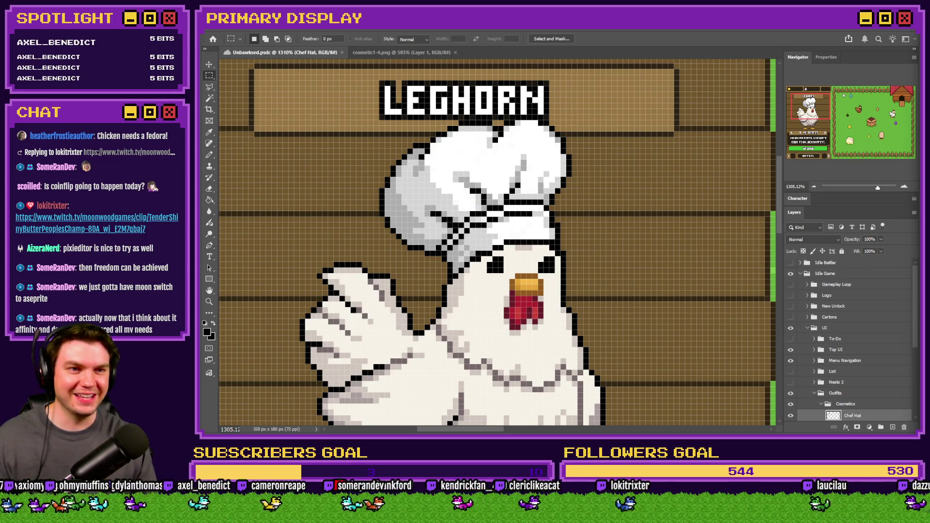
key("alt+Tab")
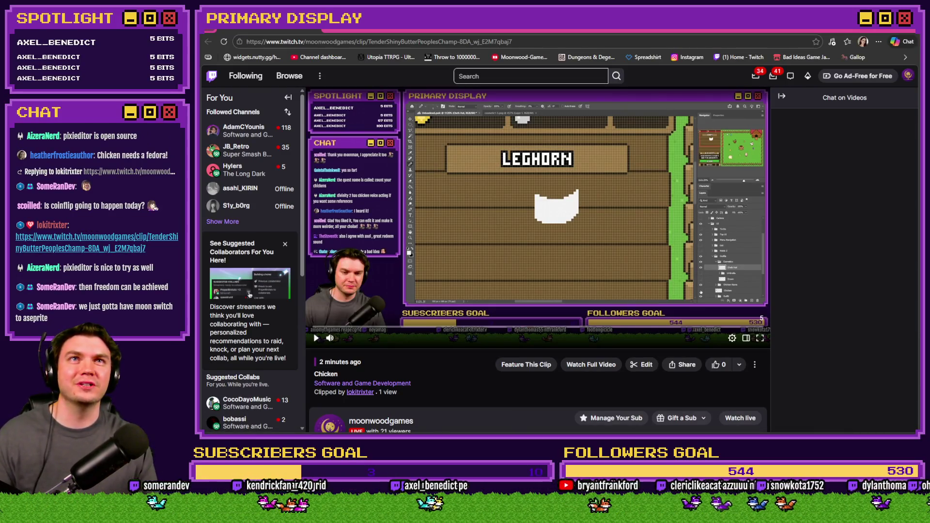
Play the viewer-made 'Chicken' clip in the Twitch player.
left_click(316, 338)
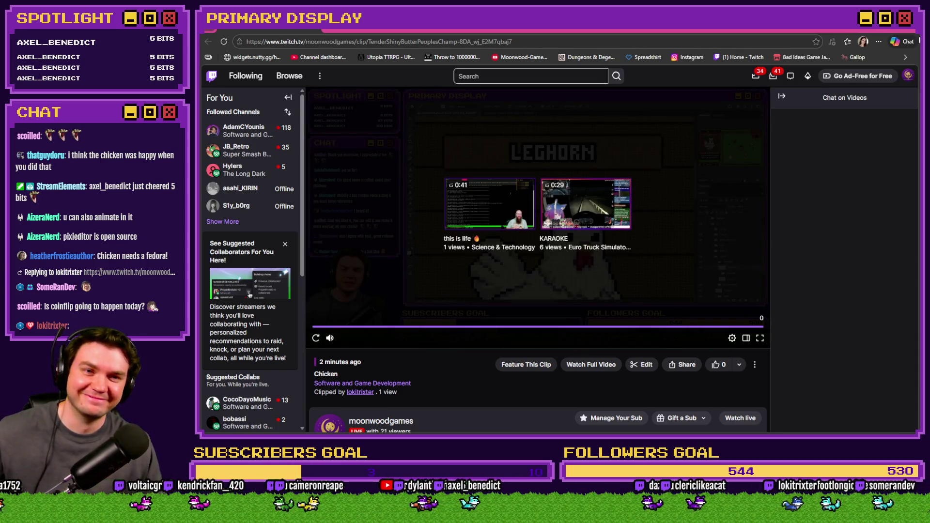
Return to Photoshop's cosmetic1-4.png tab, then open cosmetic1-5.png from File Explorer in the viewer.
left_click(918, 36)
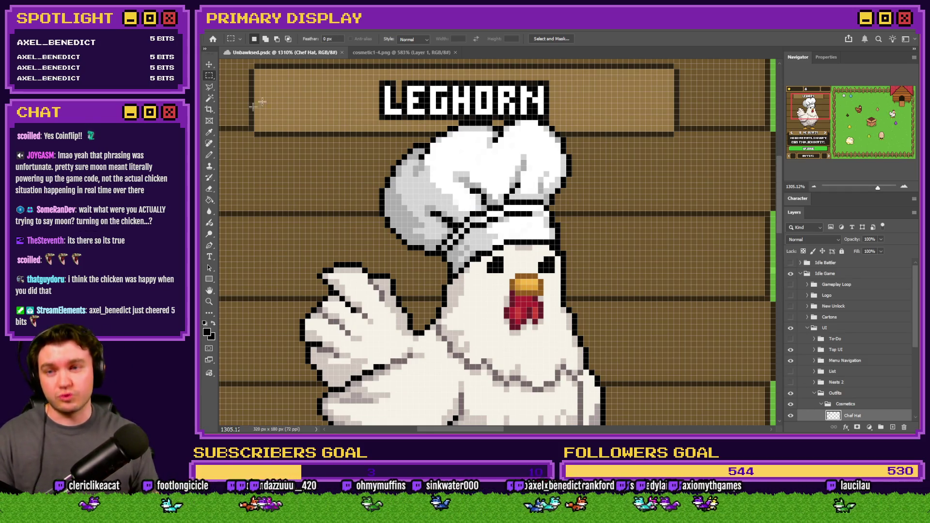
left_click(383, 52)
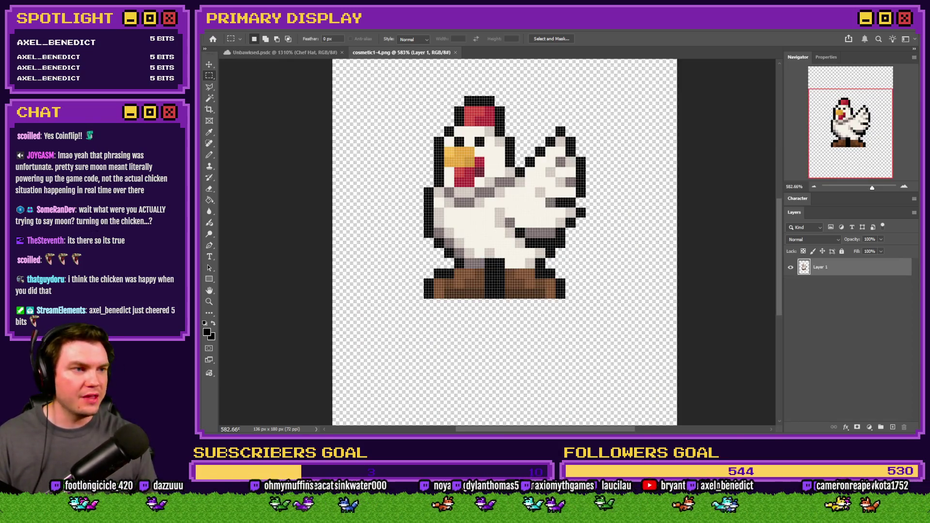
key("alt+Tab")
left_click(785, 160)
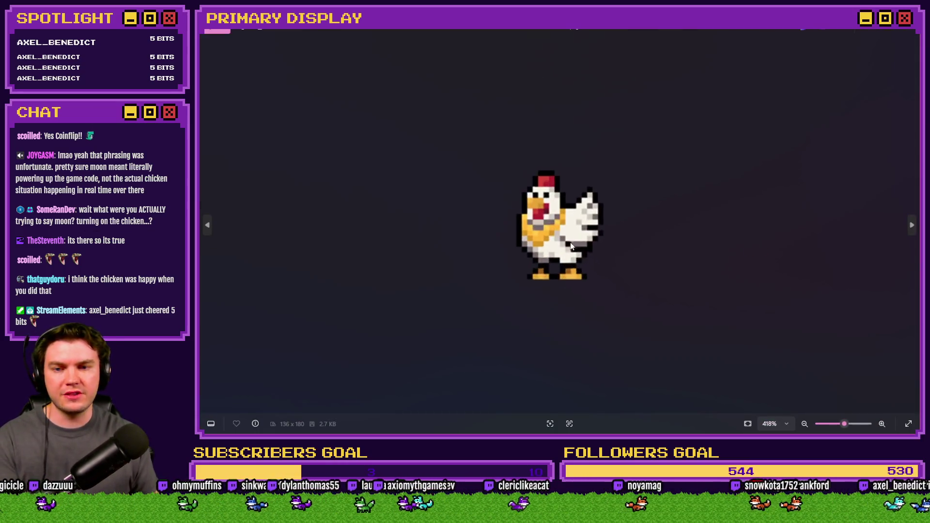
Step through the top-hat, red-hat, bow-tie and green-hat chicken sprites.
scroll(571, 246, "up", 3)
key("Right")
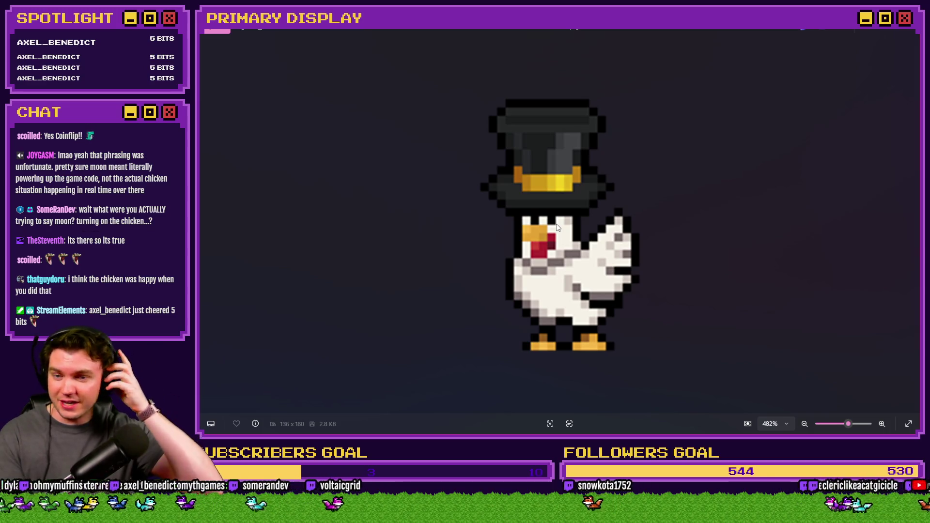
key("Right")
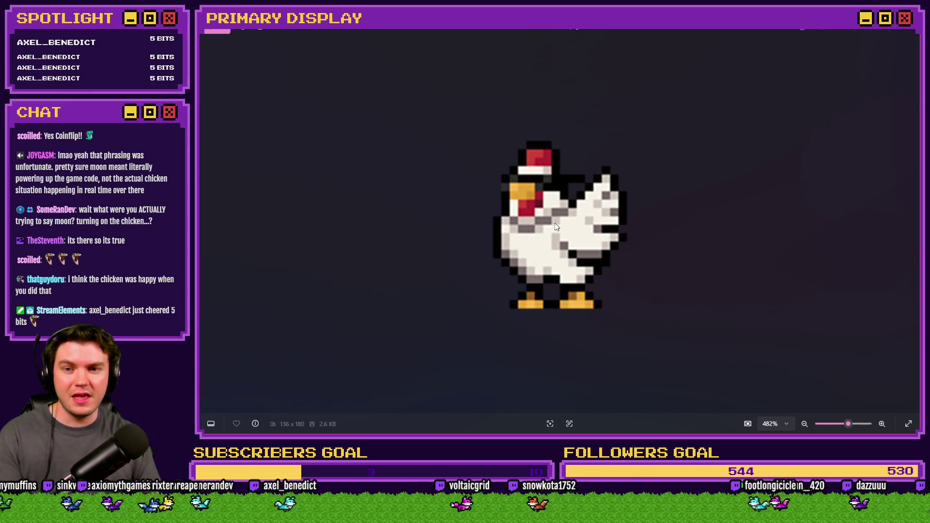
key("Right")
key("Right")
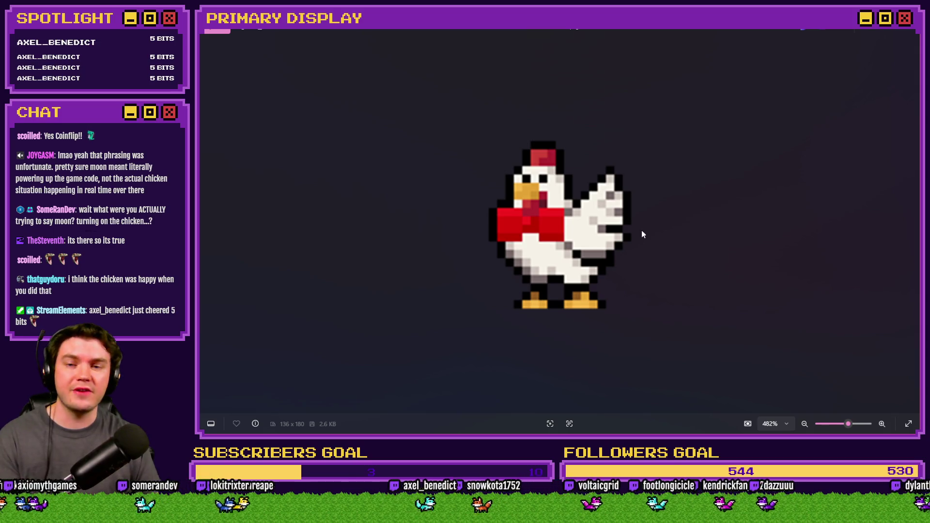
key("Right")
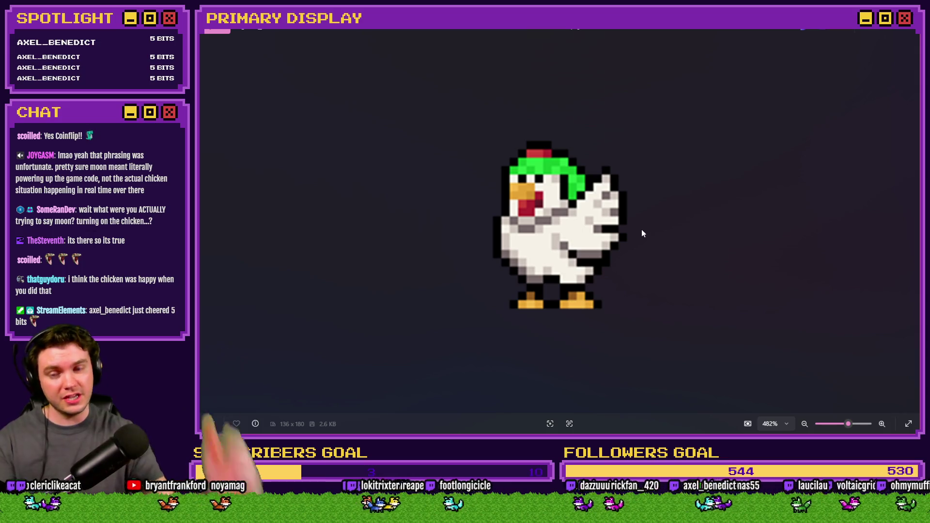
Close Photos and return to Photoshop's Unbawksed.psdc mockup.
left_click(902, 38)
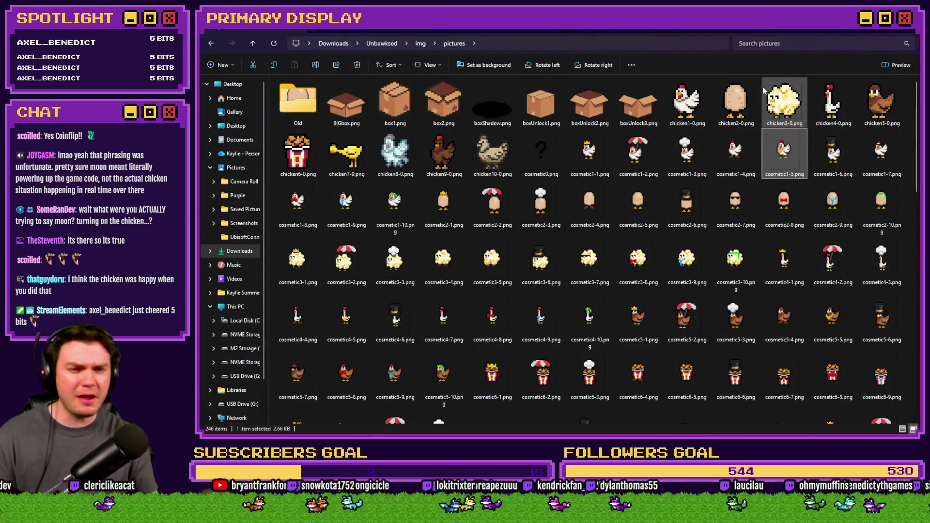
key("alt+Tab")
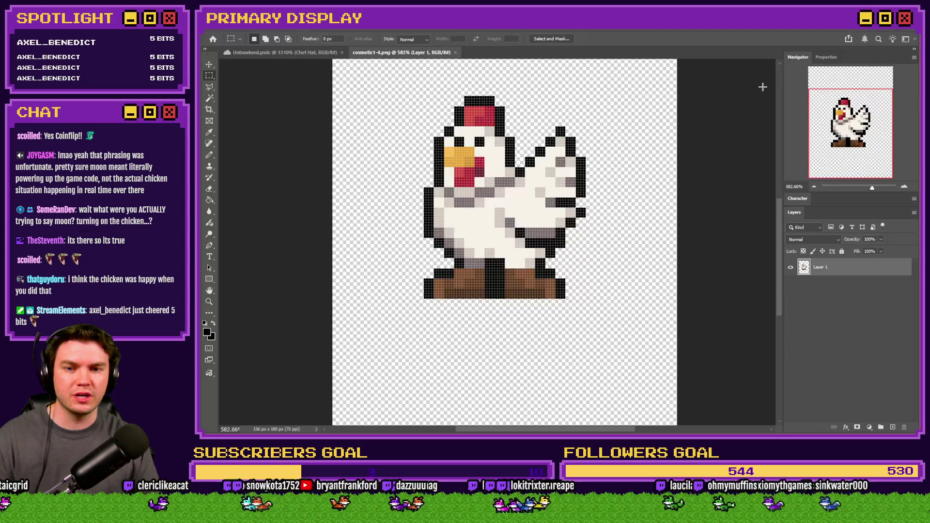
left_click(292, 55)
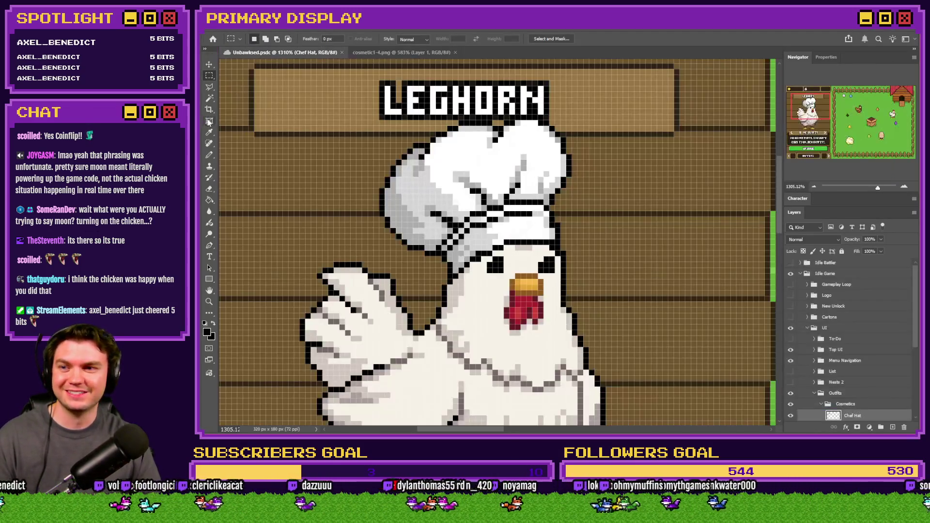
Sample the brown of the cosmetic1-4.png boots as the Pencil colour.
key("ctrl+Tab")
left_click(209, 155)
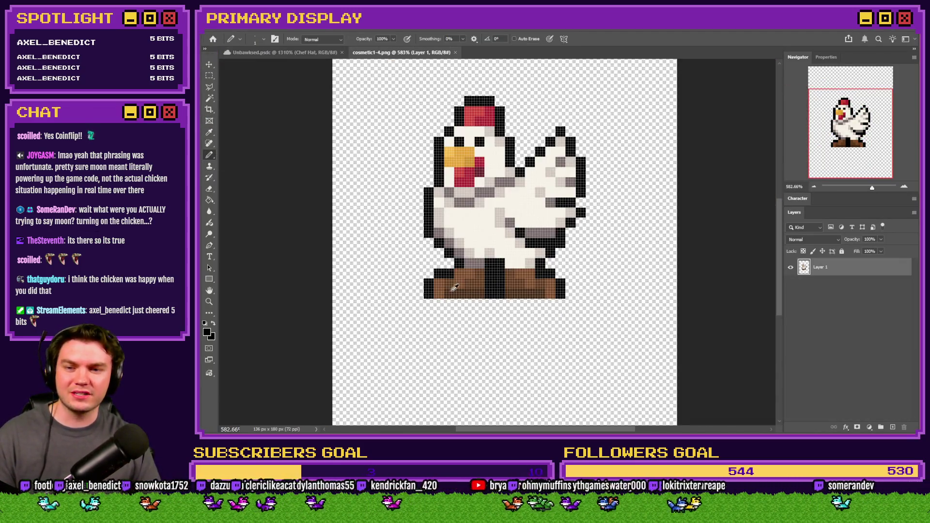
left_click(475, 279, "alt")
key("ctrl+Tab")
Hide the Chef Hat layer and add a new empty layer above it.
scroll(600, 308, "down", 5)
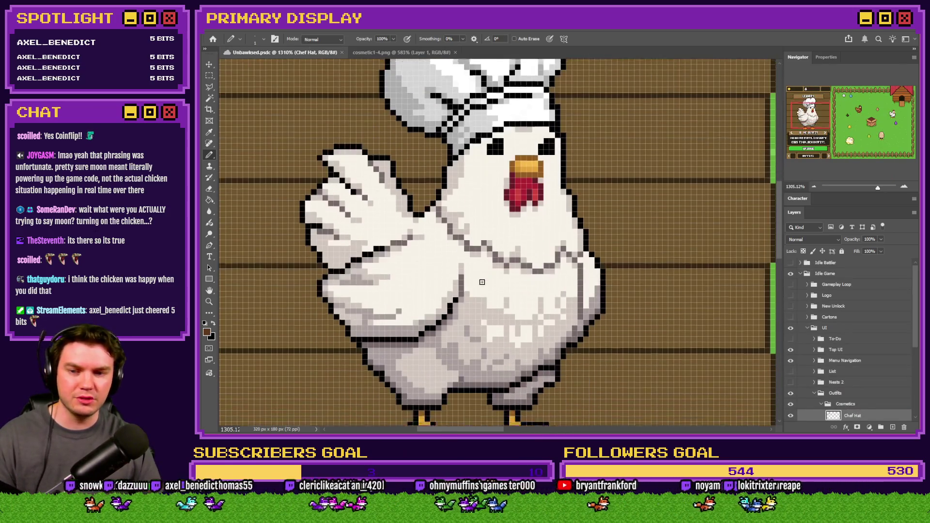
scroll(630, 295, "up", 5)
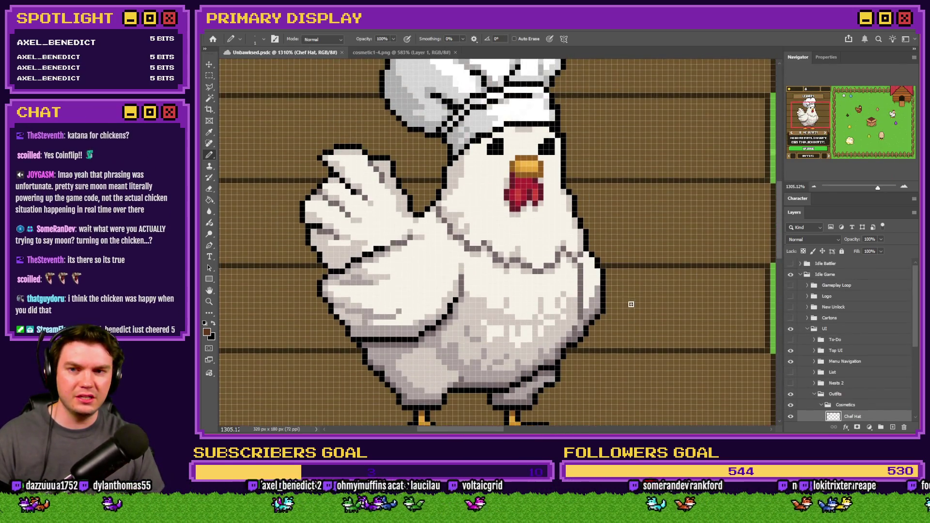
scroll(630, 295, "down", 3)
scroll(837, 384, "down", 3)
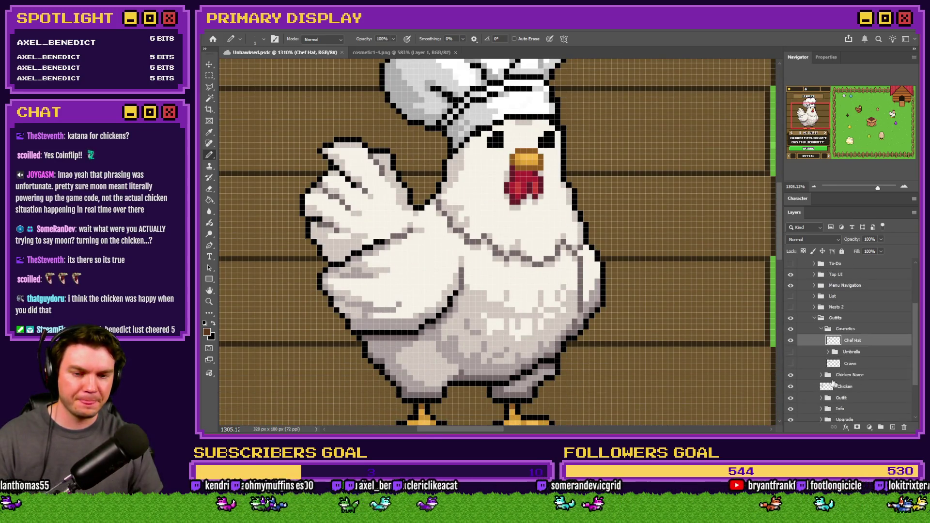
left_click(791, 340)
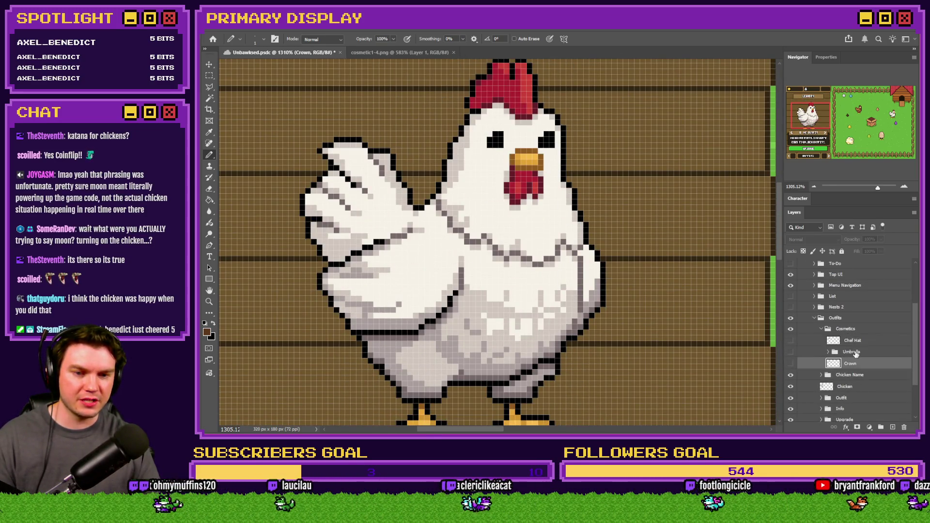
left_click(893, 427)
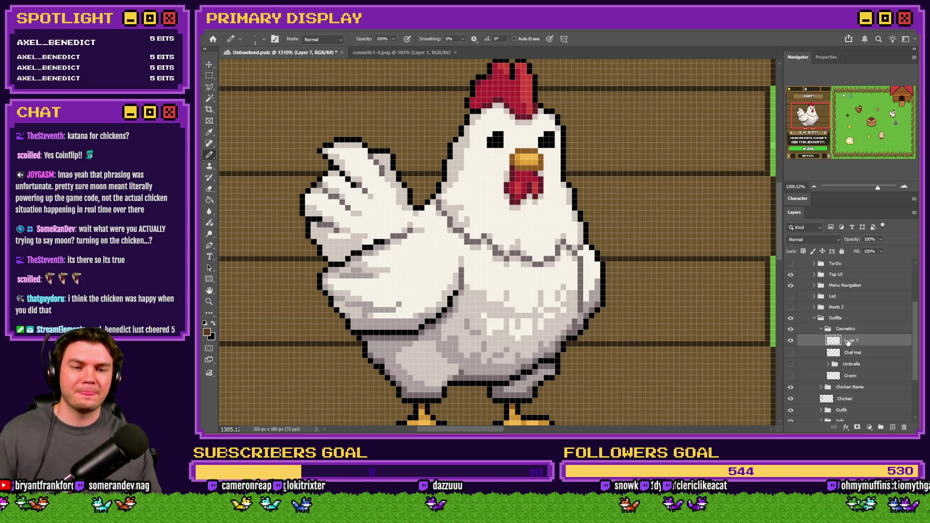
Rename Layer 7 to Boots.
double_click(852, 340)
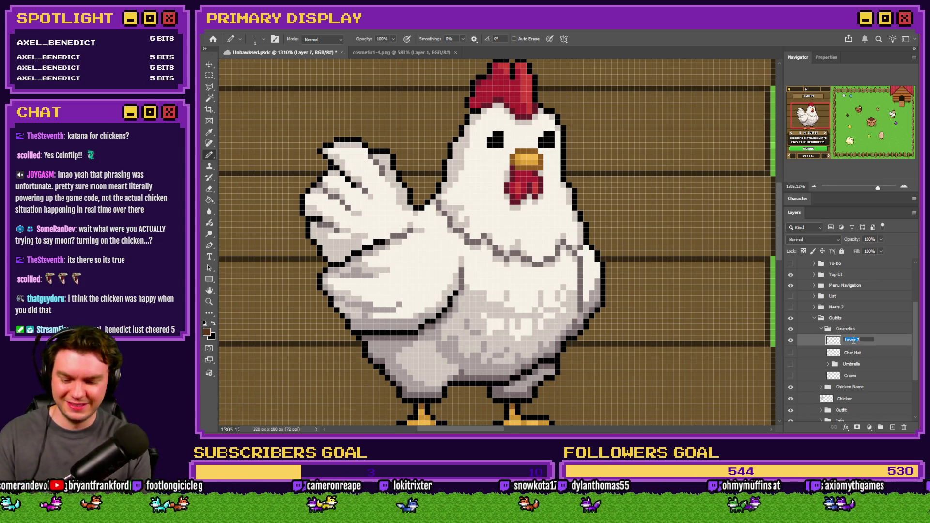
type("Boots")
key("Return")
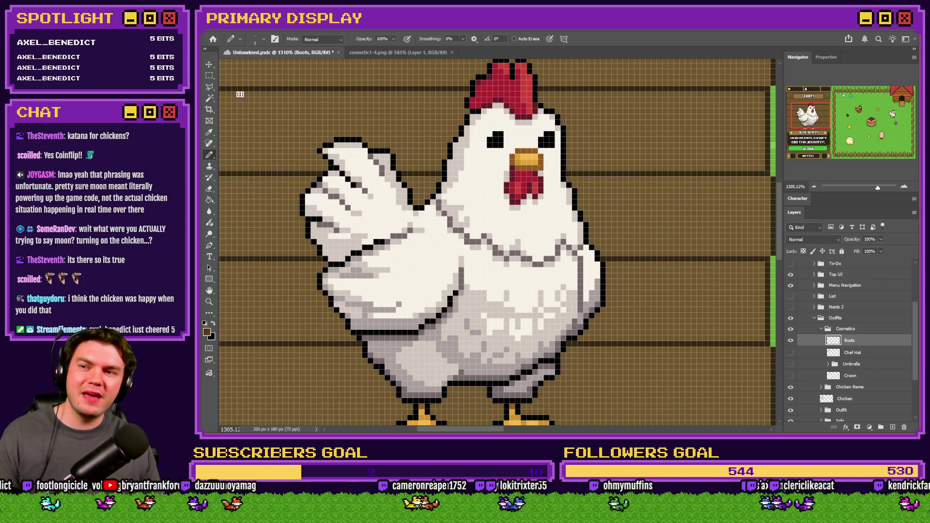
left_click(210, 75)
Zoom in on the chicken's feet with the Pencil and undo a trial brown stroke.
scroll(525, 180, "down", 3)
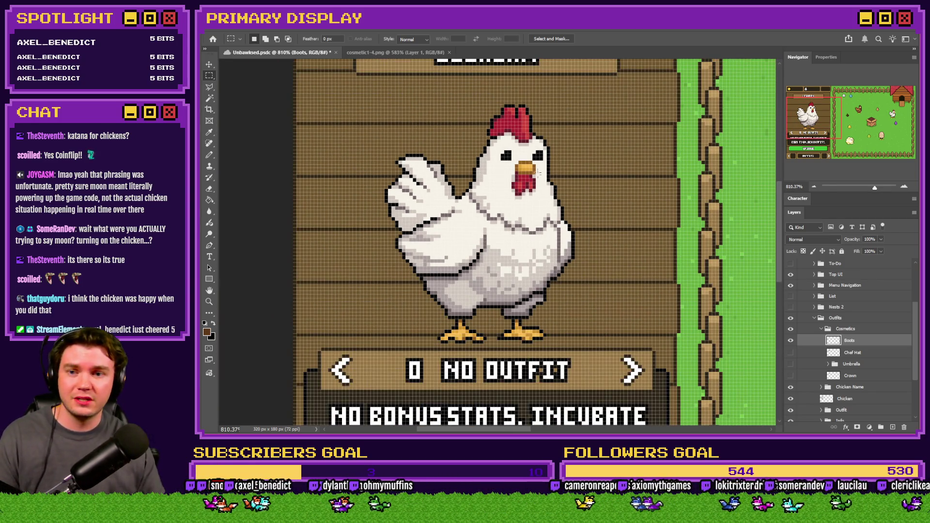
scroll(508, 202, "down", 2)
scroll(485, 235, "up", 4)
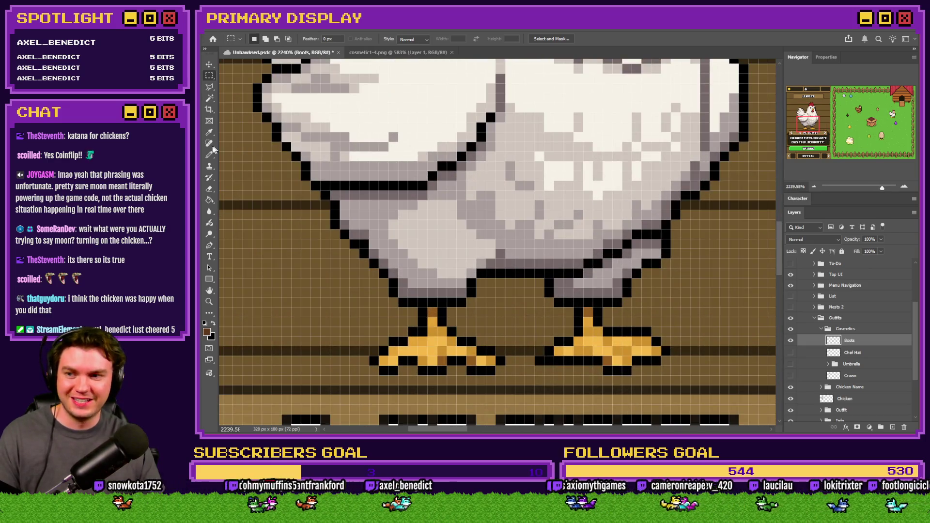
left_click(210, 155)
scroll(594, 334, "down", 3)
scroll(580, 360, "up", 4)
mouse_move(501, 336)
left_mouse_down()
mouse_move(493, 353)
mouse_move(562, 321)
left_mouse_up()
key("ctrl+z")
key("ctrl+z")
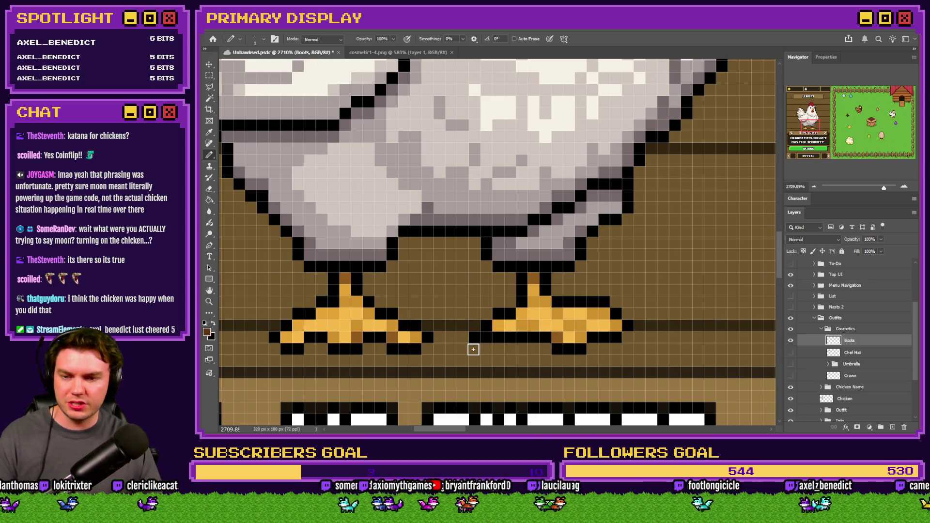
Paint dark brown over the right foot and erase a stray pixel at the boot's top right.
mouse_move(472, 349)
left_mouse_down()
mouse_move(515, 349)
mouse_move(481, 339)
mouse_move(515, 334)
mouse_move(504, 326)
mouse_move(473, 326)
mouse_move(476, 314)
mouse_move(517, 314)
mouse_move(477, 281)
mouse_move(511, 278)
mouse_move(539, 281)
mouse_move(542, 300)
mouse_move(548, 289)
mouse_move(645, 305)
mouse_move(659, 338)
mouse_move(536, 342)
mouse_move(658, 344)
mouse_move(540, 318)
mouse_move(546, 314)
left_mouse_up()
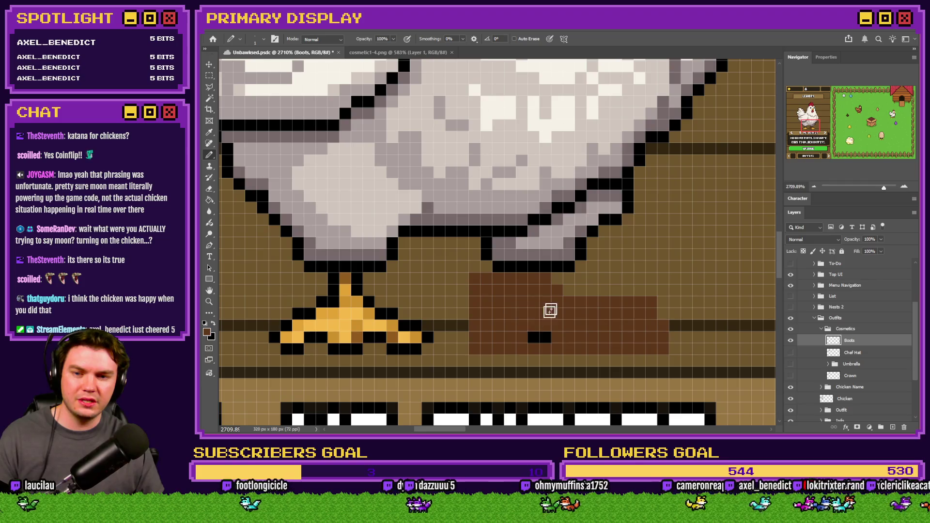
mouse_move(599, 300)
left_mouse_down()
mouse_move(663, 312)
mouse_move(538, 328)
left_mouse_up()
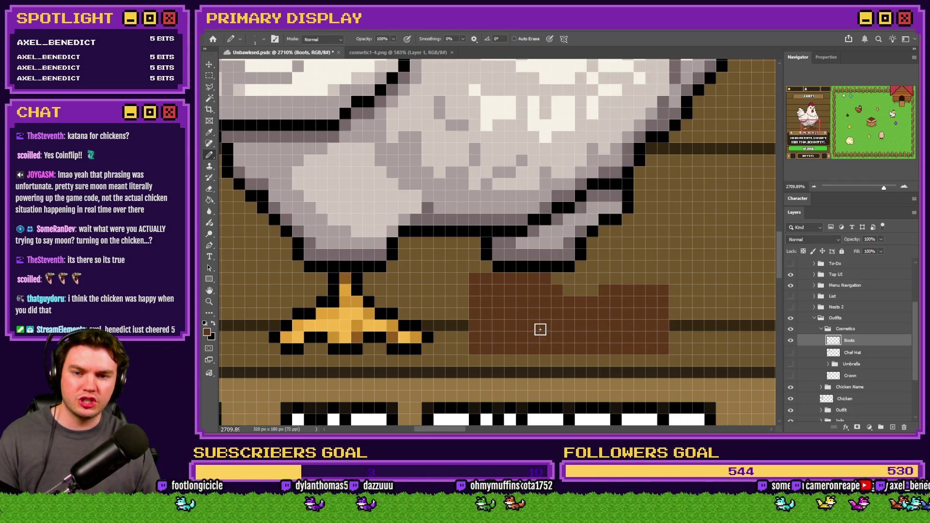
left_click(208, 194)
left_click(663, 291)
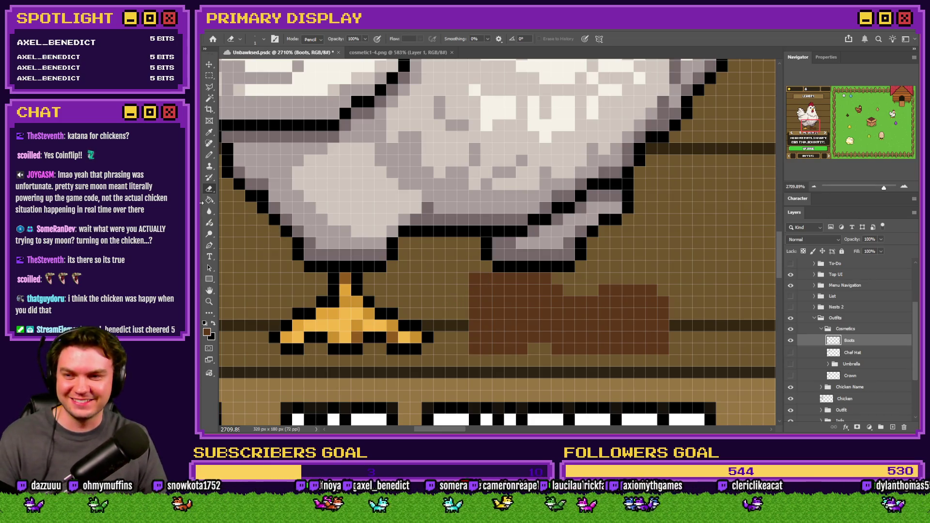
Fill the boot's top pixel row, then sample boot brown from the cosmetic1-4.png reference.
left_click(209, 155)
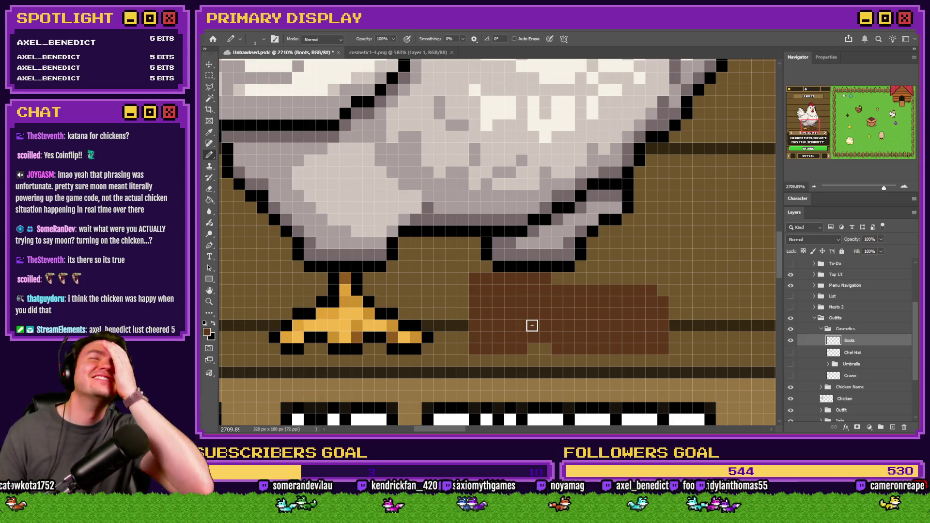
left_click_drag(638, 277, 587, 281)
key("ctrl+z")
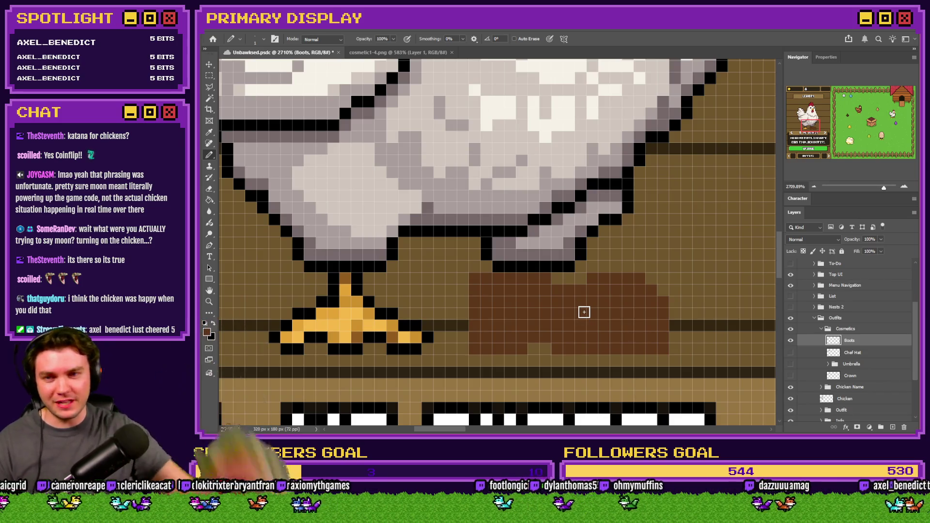
left_click(429, 52)
left_click(479, 290, "alt")
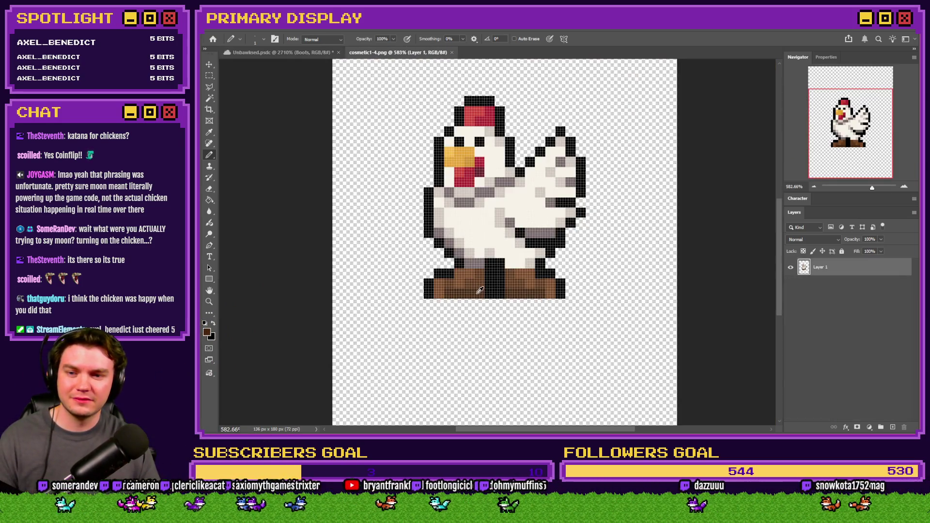
Paint dark brown rows into the boot, then sample a brown from the reference boots.
left_click(324, 53)
left_click_drag(489, 339, 654, 348)
left_click_drag(557, 339, 620, 339)
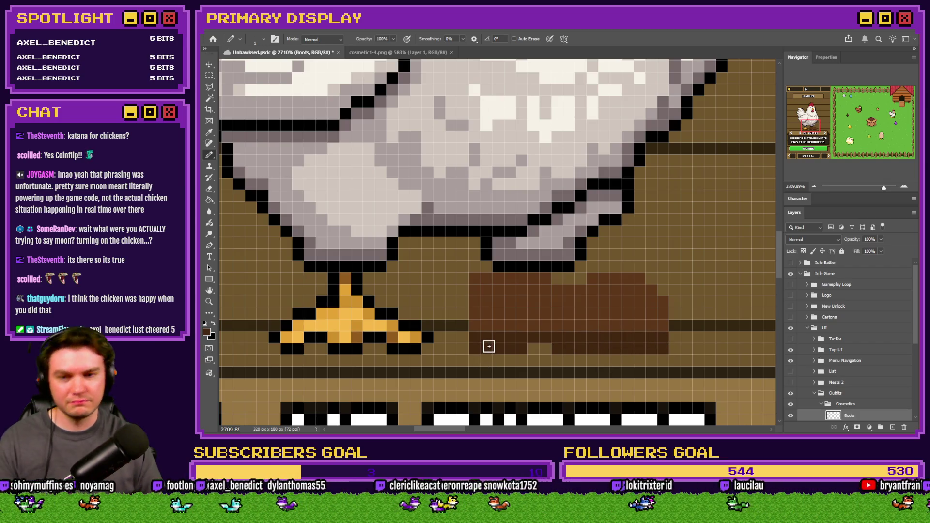
key("ctrl+Tab")
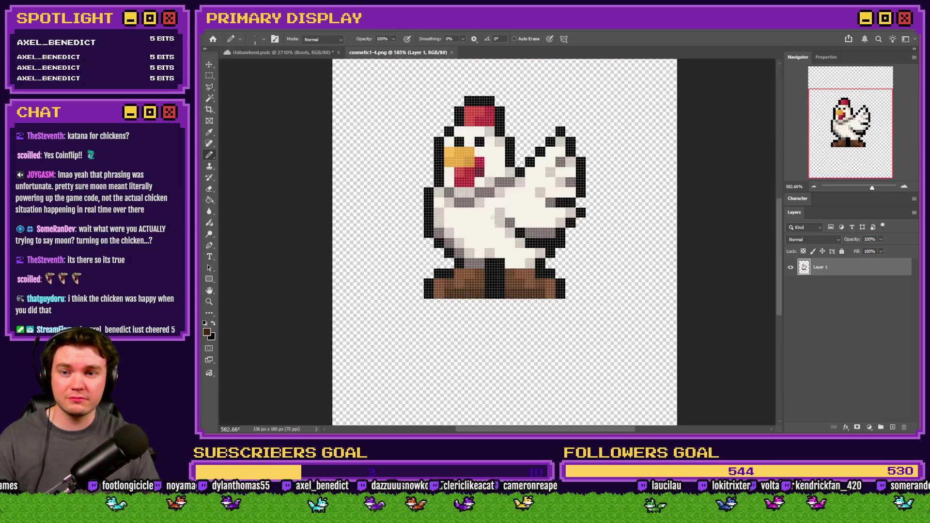
left_click(467, 285, "alt")
key("ctrl+Tab")
Add a lighter brown strip on the boot's top row and darker shading pixels.
left_click_drag(593, 279, 640, 283)
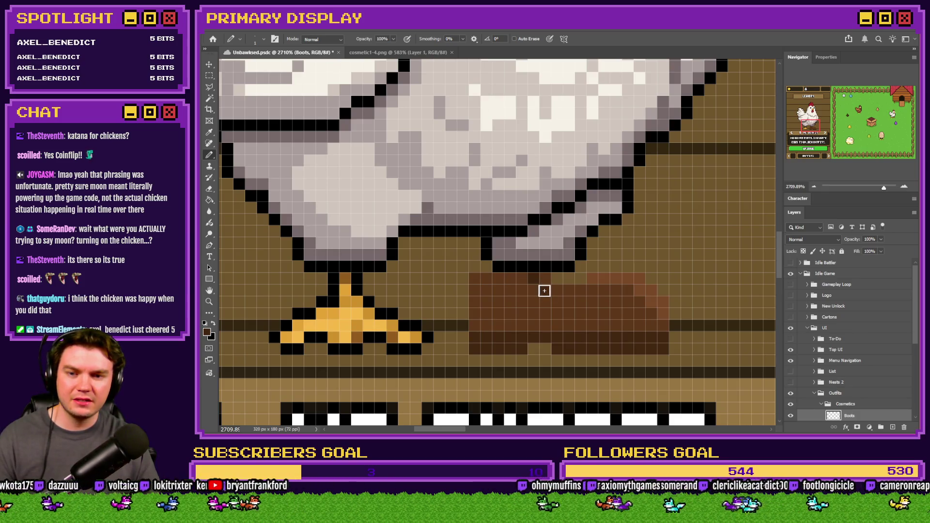
mouse_move(567, 302)
left_mouse_down()
mouse_move(567, 291)
mouse_move(602, 301)
left_mouse_up()
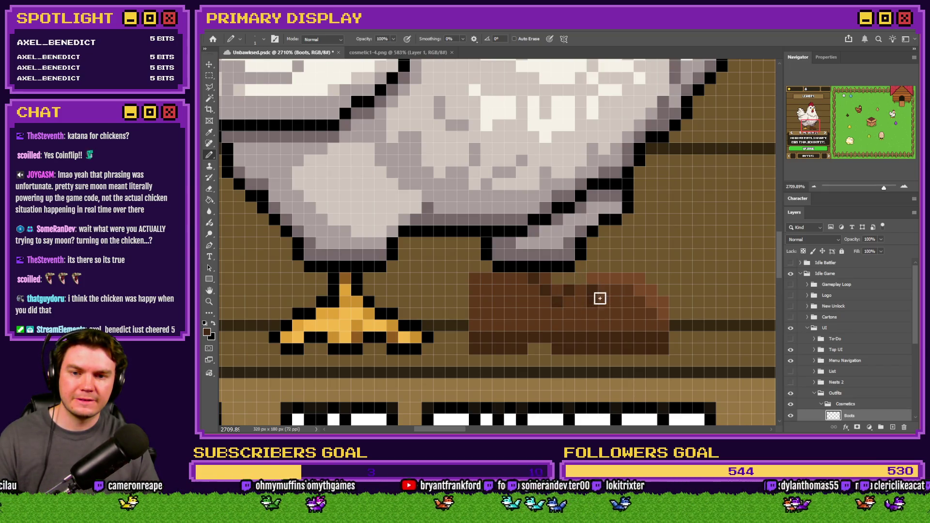
left_click(615, 280)
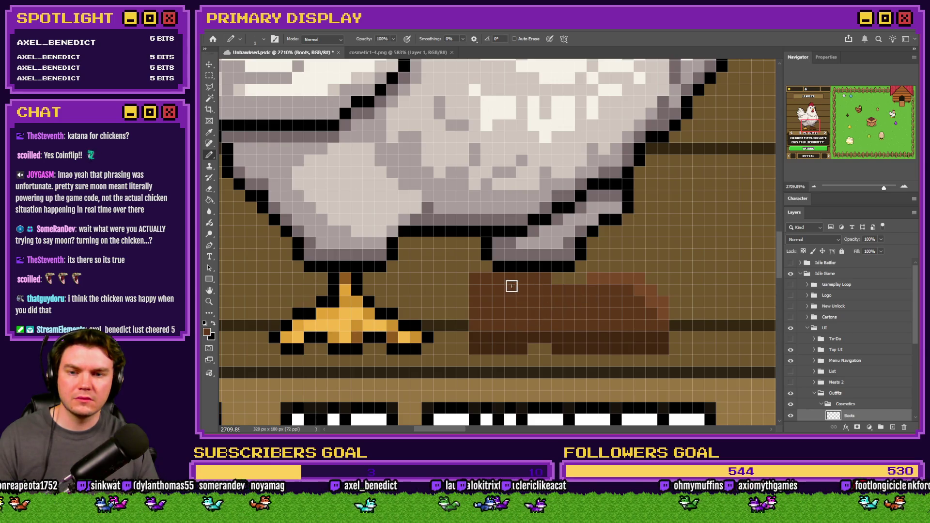
left_click(495, 339, "alt")
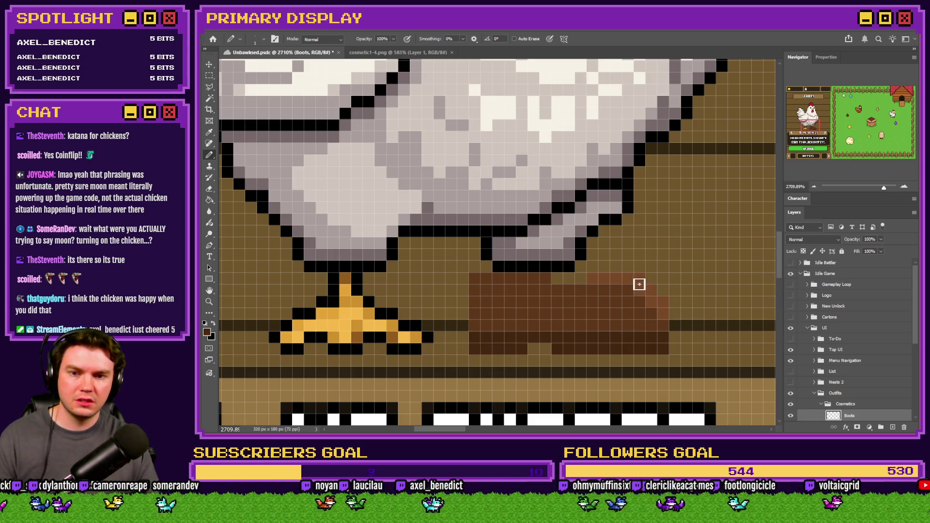
left_click(604, 280)
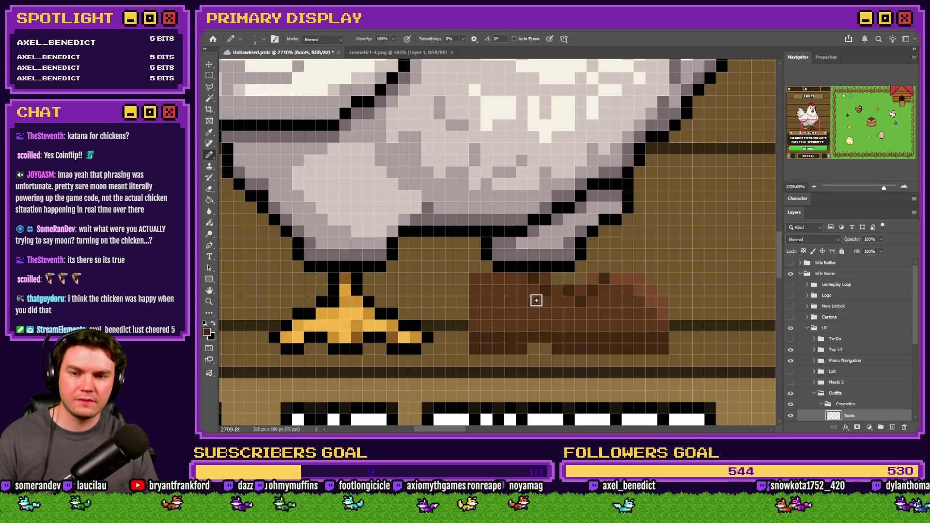
scroll(538, 349, "down", 5)
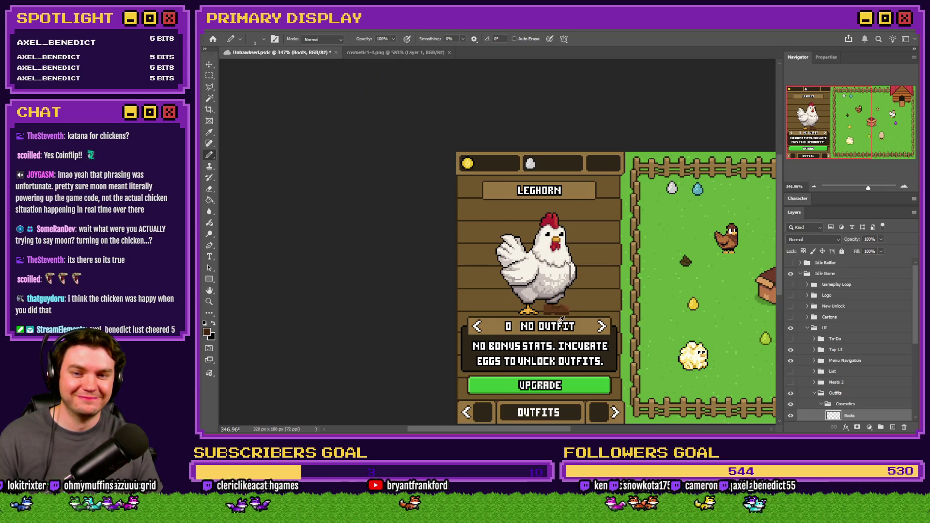
Sample the boot brown and pencil the shaft over the grey lower leg up to the body.
scroll(562, 319, "up", 8)
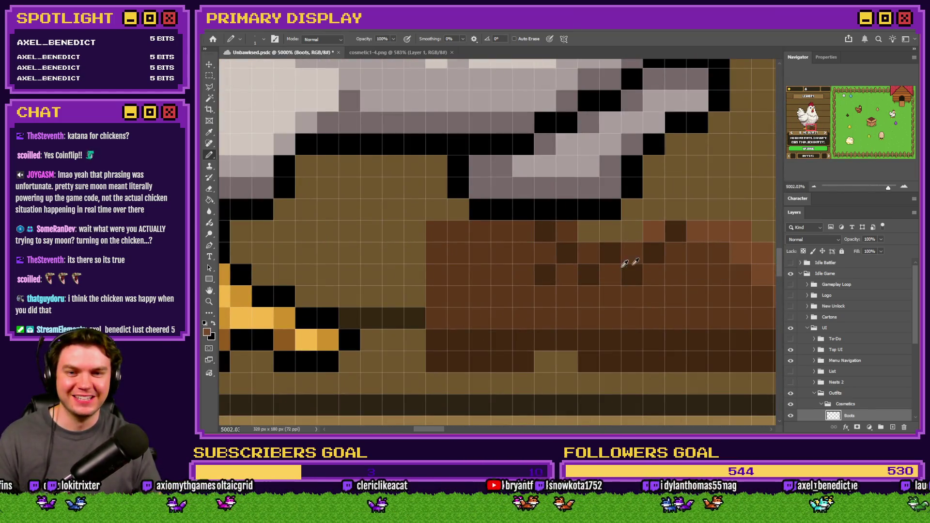
scroll(629, 259, "down", 3)
scroll(545, 272, "up", 2)
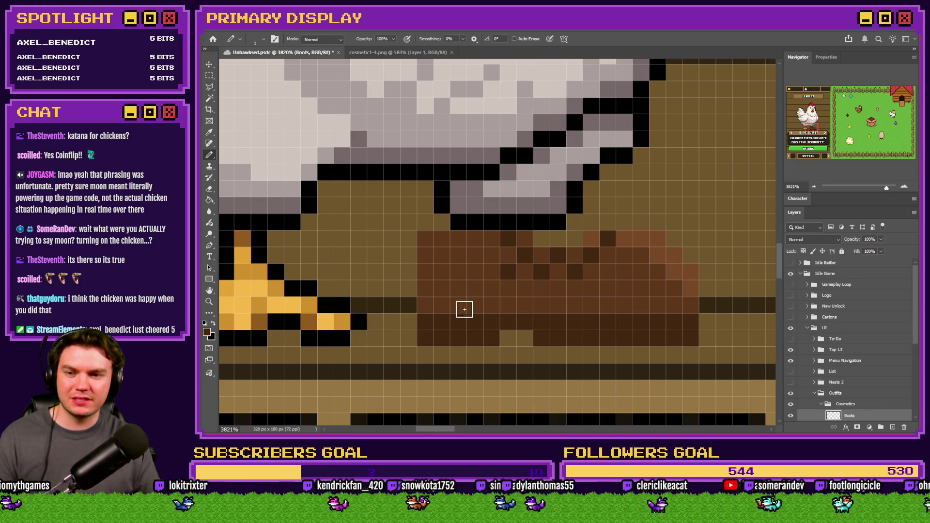
scroll(423, 275, "down", 3)
scroll(428, 286, "up", 3)
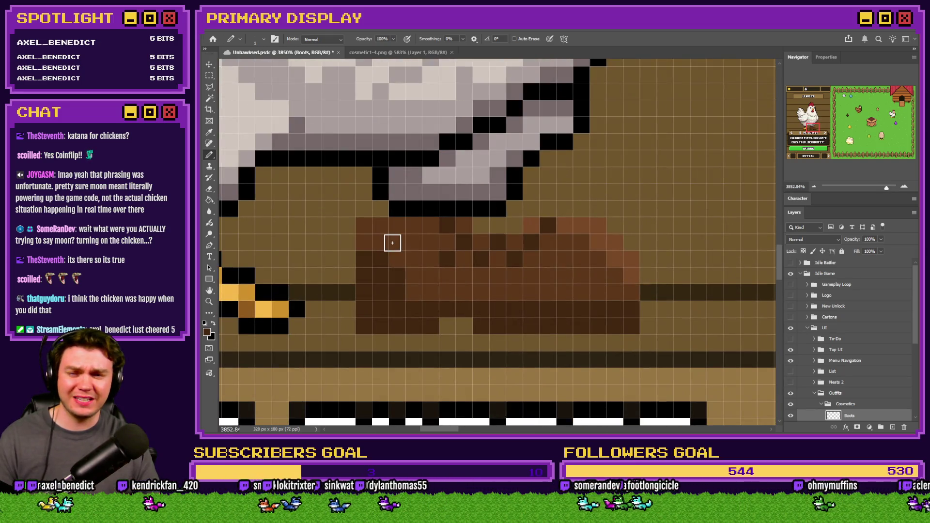
left_click(394, 244, "alt")
scroll(445, 266, "down", 3)
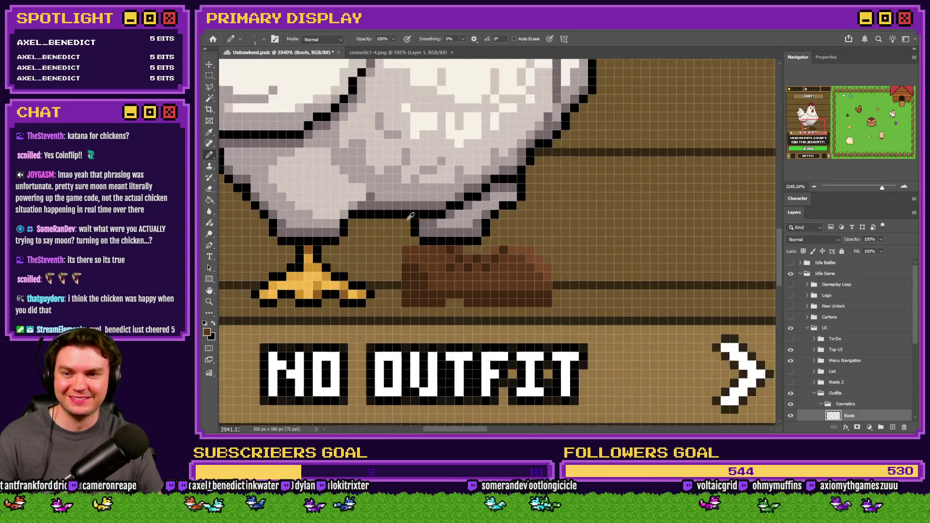
scroll(411, 251, "up", 2)
mouse_move(478, 248)
left_mouse_down()
mouse_move(411, 225)
mouse_move(482, 220)
mouse_move(432, 232)
left_mouse_up()
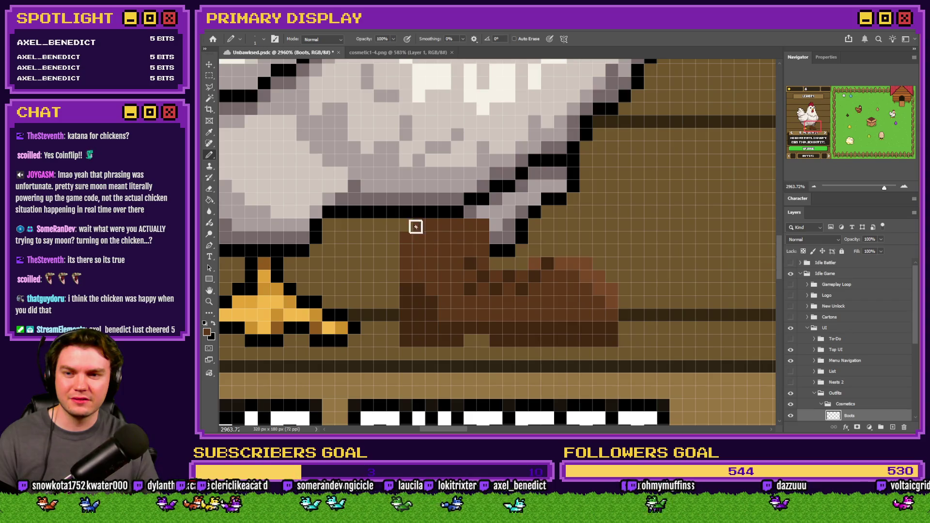
left_click(471, 212)
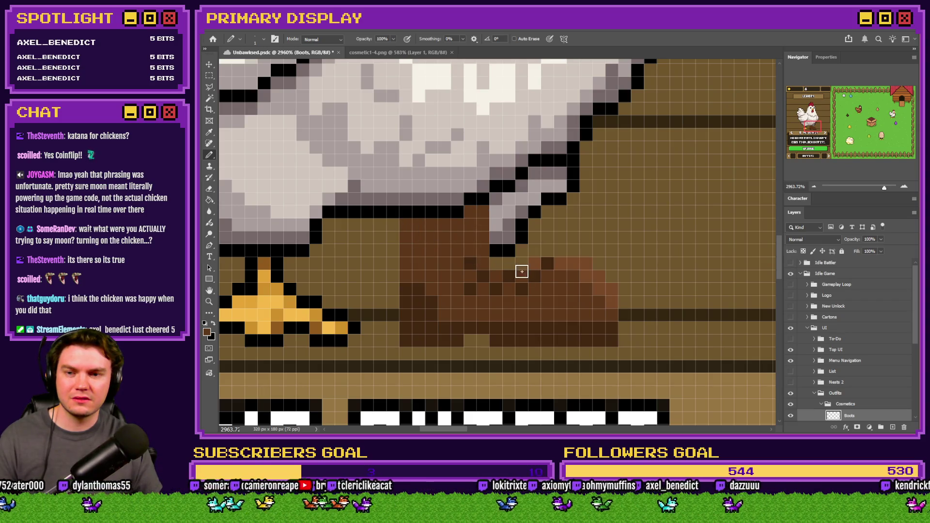
scroll(498, 212, "down", 1)
scroll(497, 212, "down", 8)
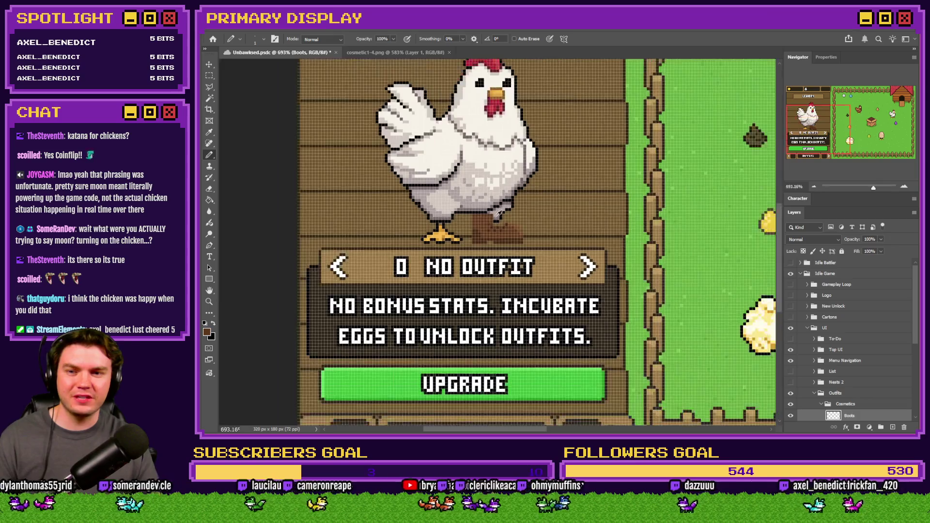
scroll(494, 214, "up", 10)
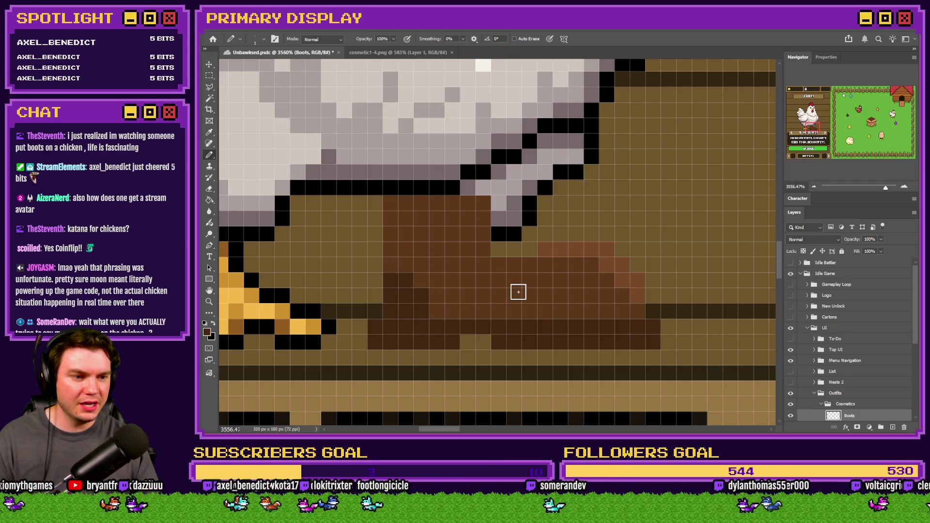
Add checkered dark shading pixels across the boot.
left_click(499, 265)
left_click(483, 280)
left_click(467, 280)
left_click(467, 265)
left_click(483, 249)
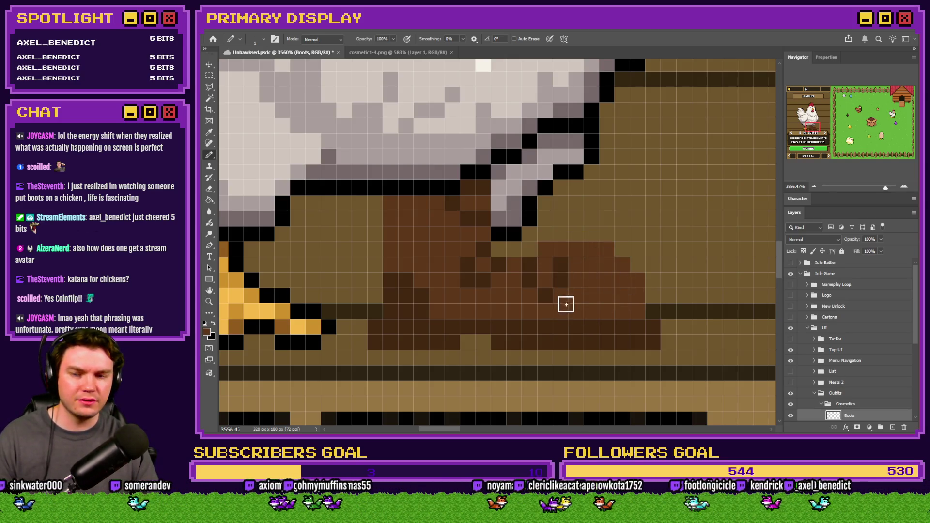
Sample a darker brown and lay a row of it along the boot.
left_click(566, 272, "alt")
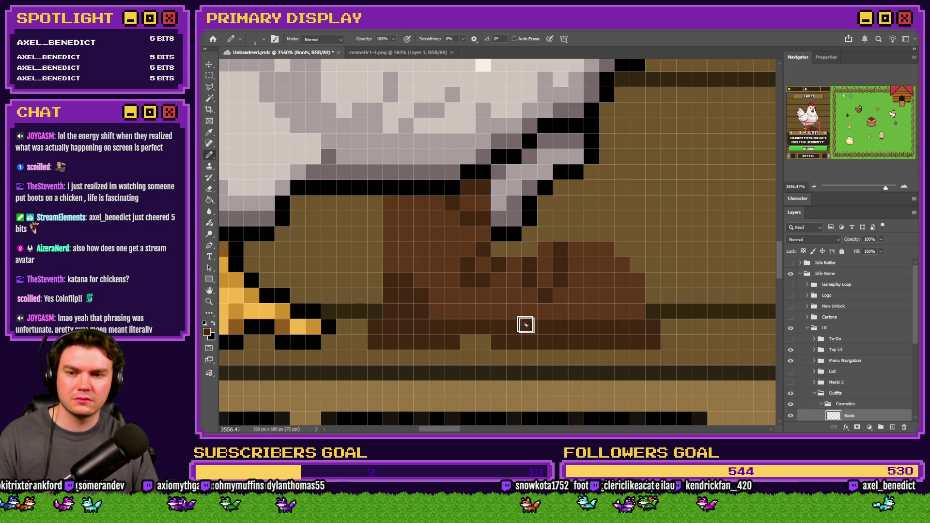
scroll(513, 318, "down", 3)
scroll(492, 276, "up", 3)
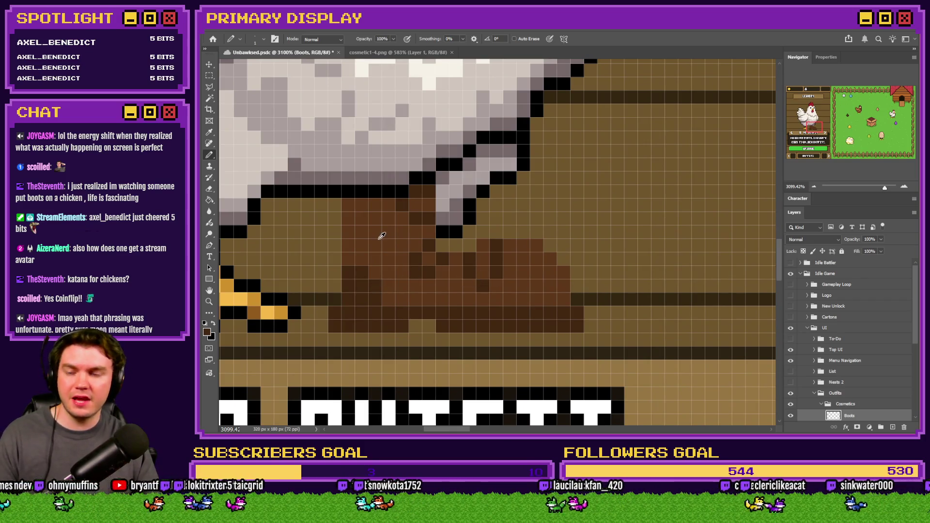
scroll(474, 237, "down", 3)
scroll(388, 232, "up", 3)
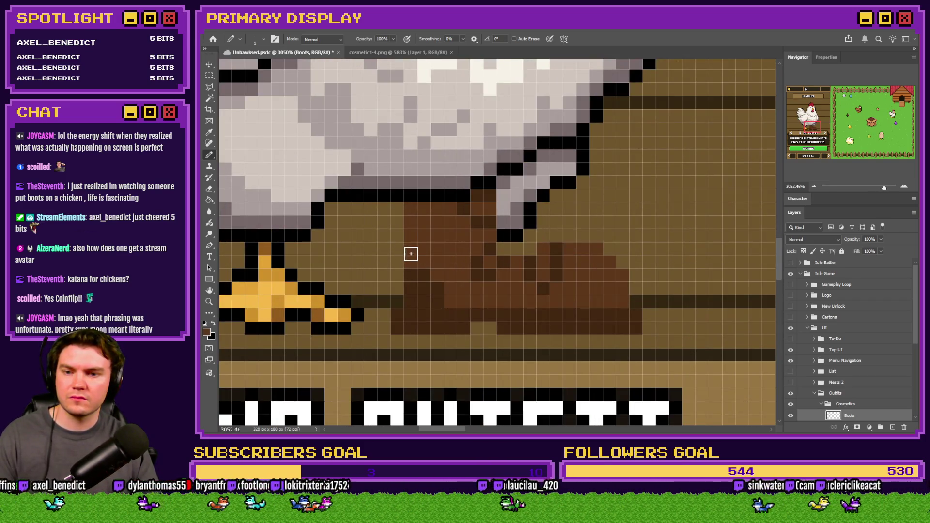
left_click(438, 299, "alt")
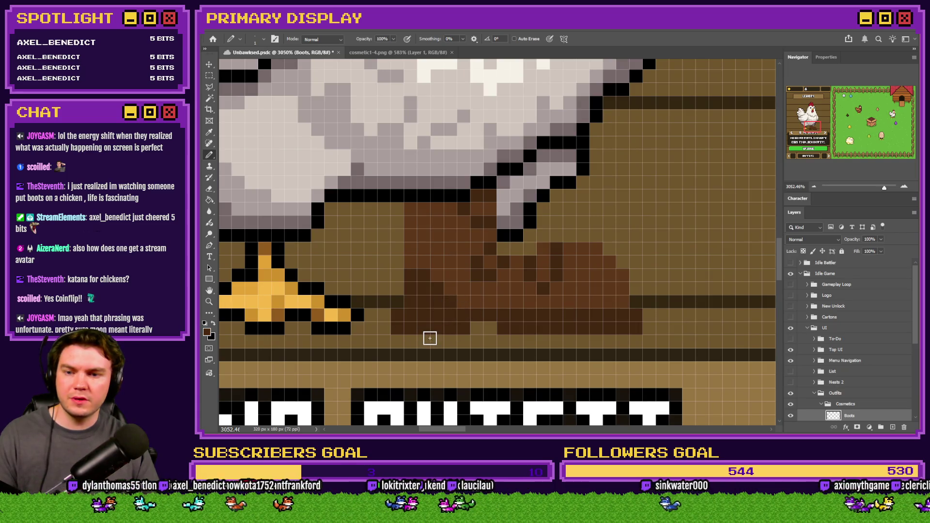
left_click_drag(452, 307, 616, 305)
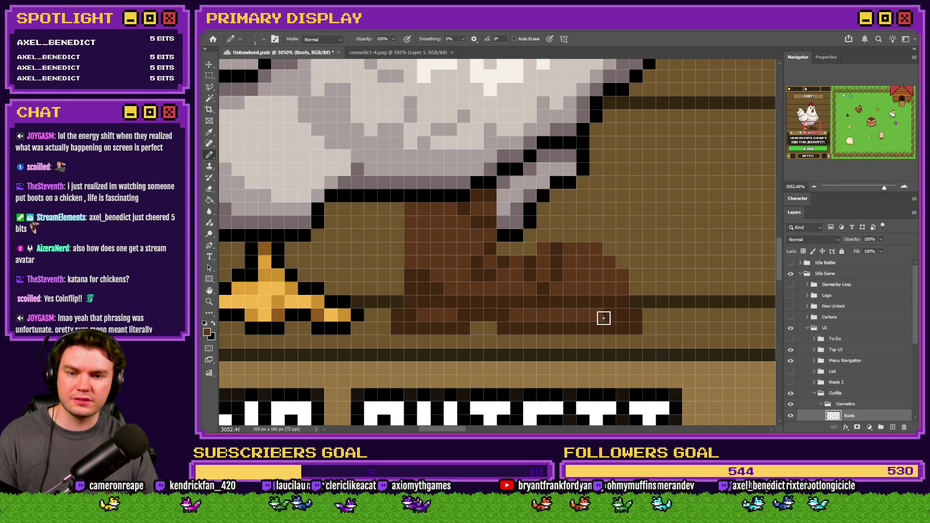
scroll(620, 313, "down", 10)
scroll(477, 273, "up", 10)
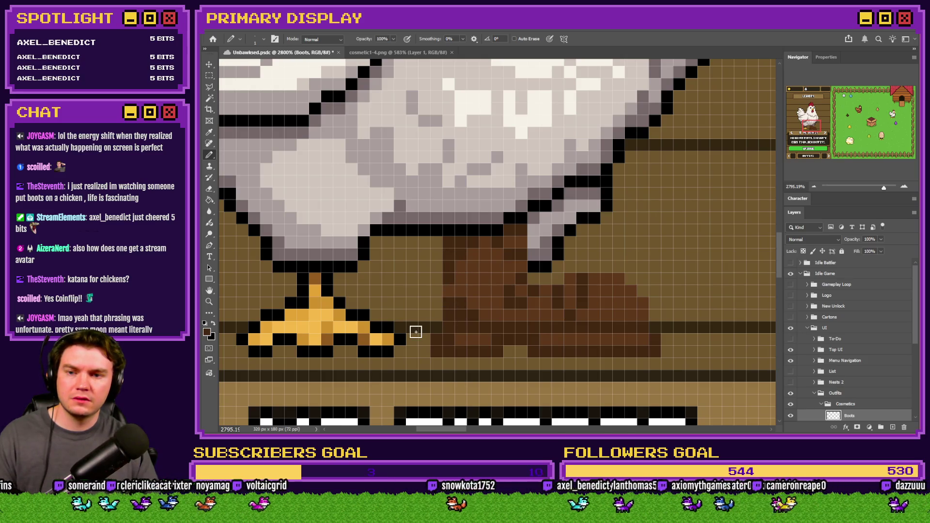
scroll(415, 332, "down", 10)
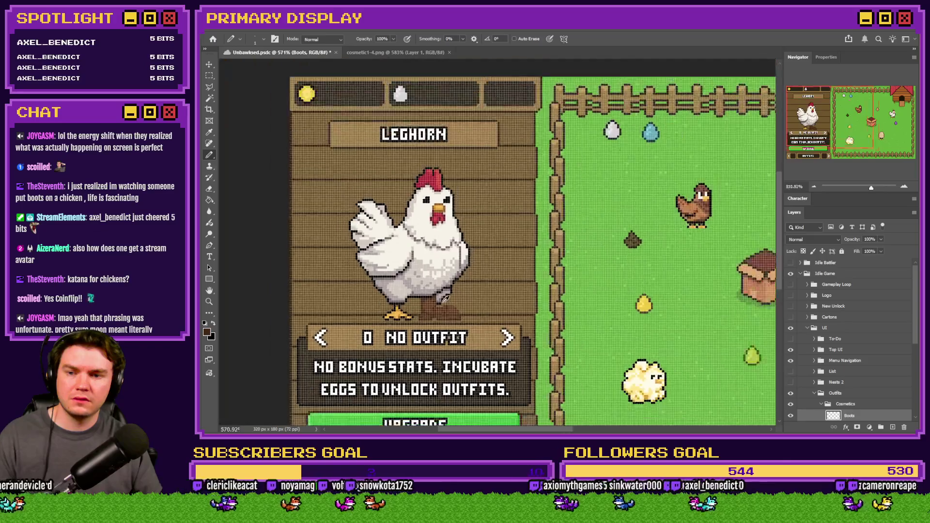
scroll(445, 301, "down", 2)
scroll(447, 314, "up", 8)
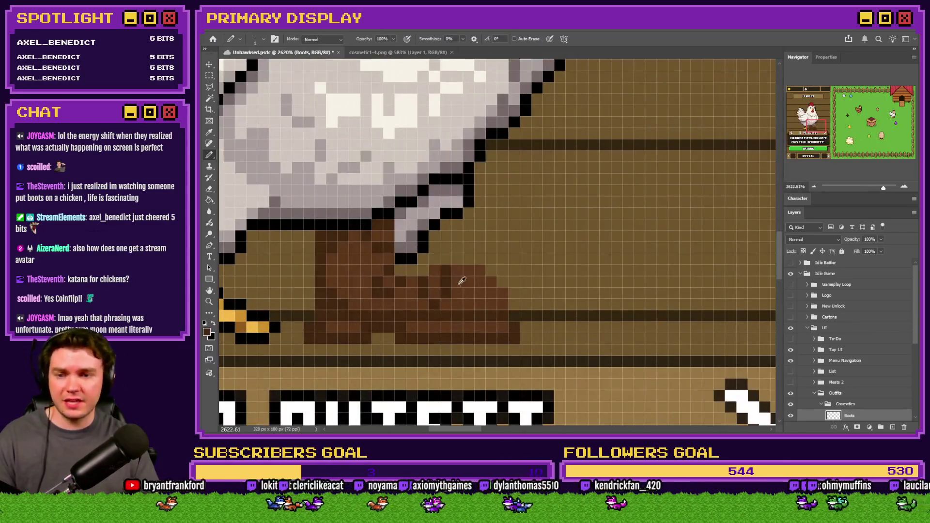
After checking the cosmetic1-4.png reference, draw black outline pixels along the boot's top-left edge.
left_click(397, 52)
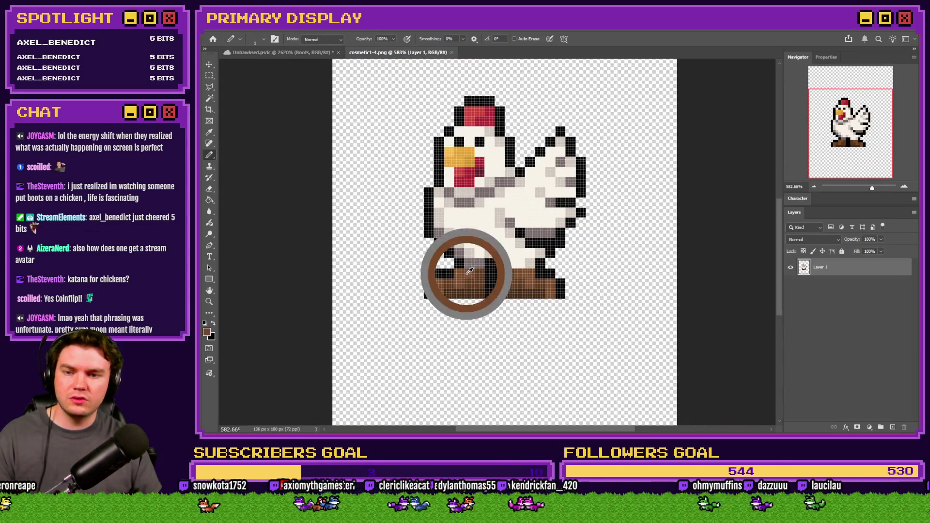
left_click(315, 54)
scroll(517, 303, "up", 2)
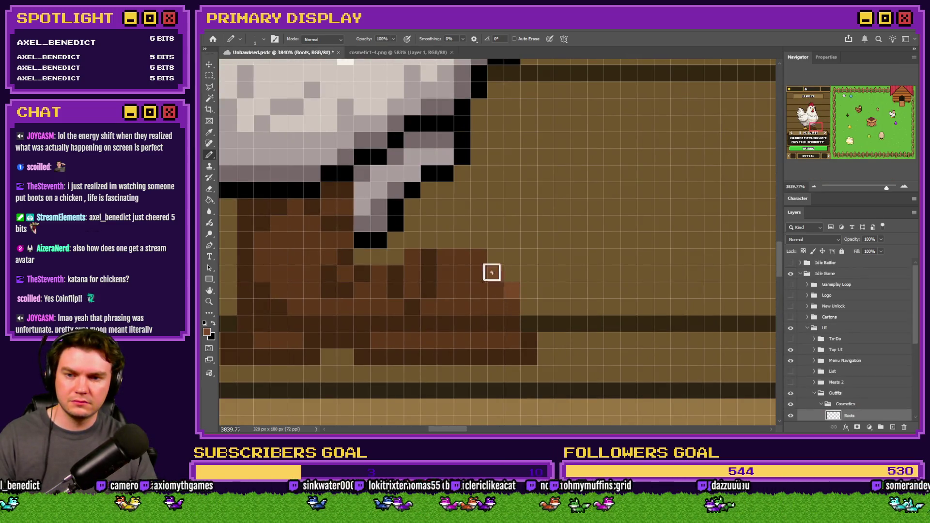
scroll(426, 291, "down", 2)
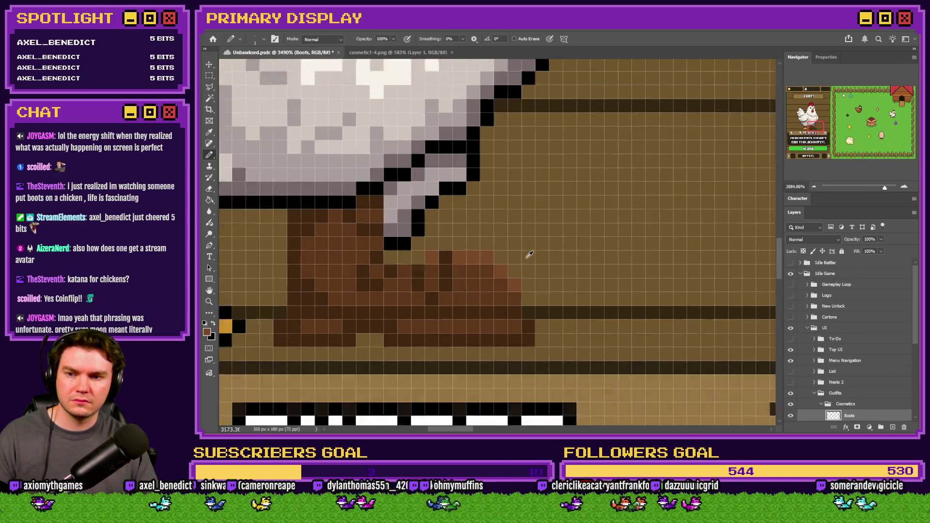
scroll(456, 254, "up", 2)
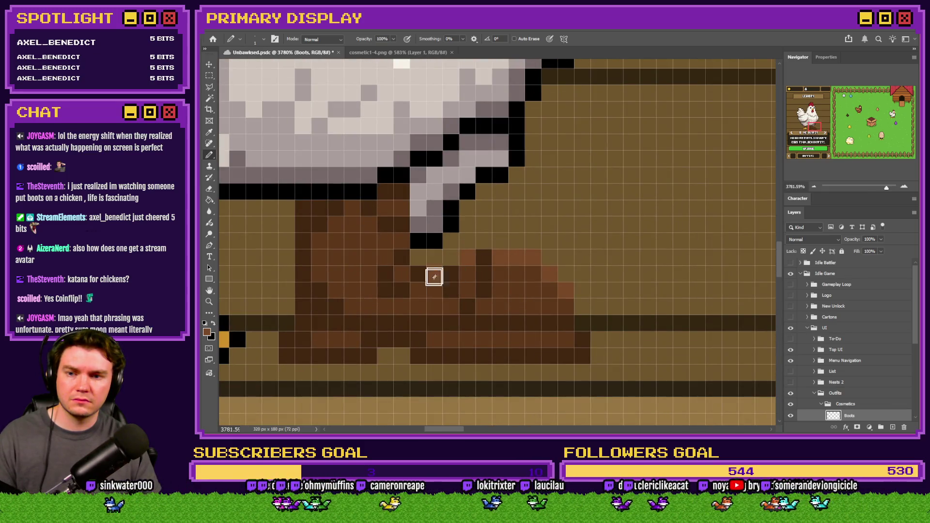
scroll(426, 286, "down", 5)
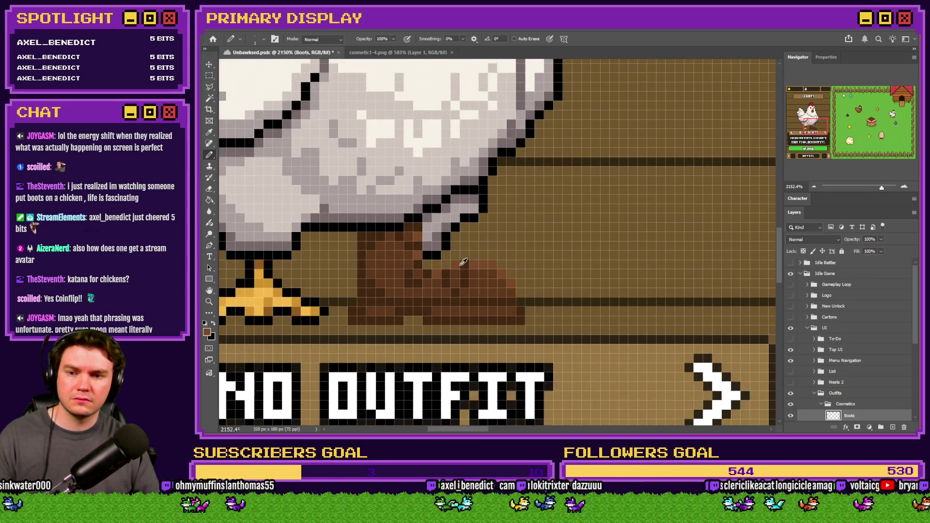
scroll(517, 261, "down", 2)
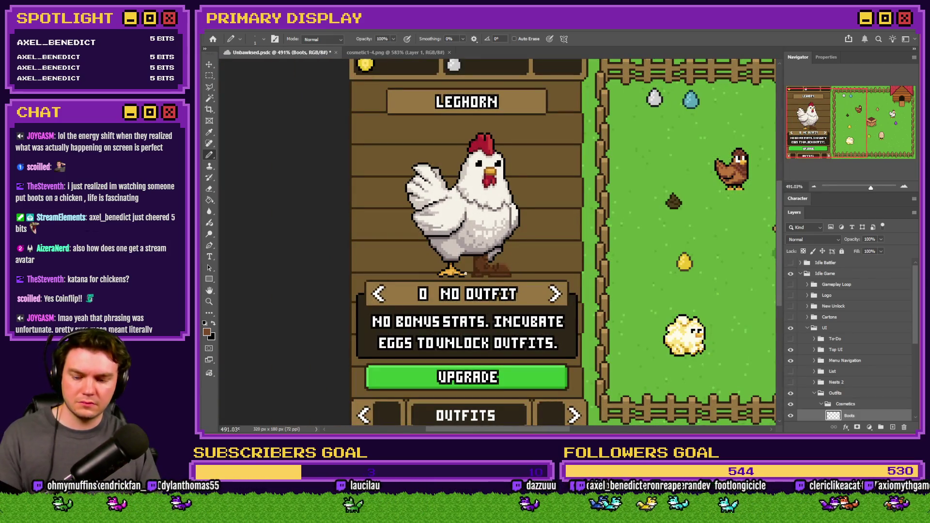
scroll(480, 266, "up", 3)
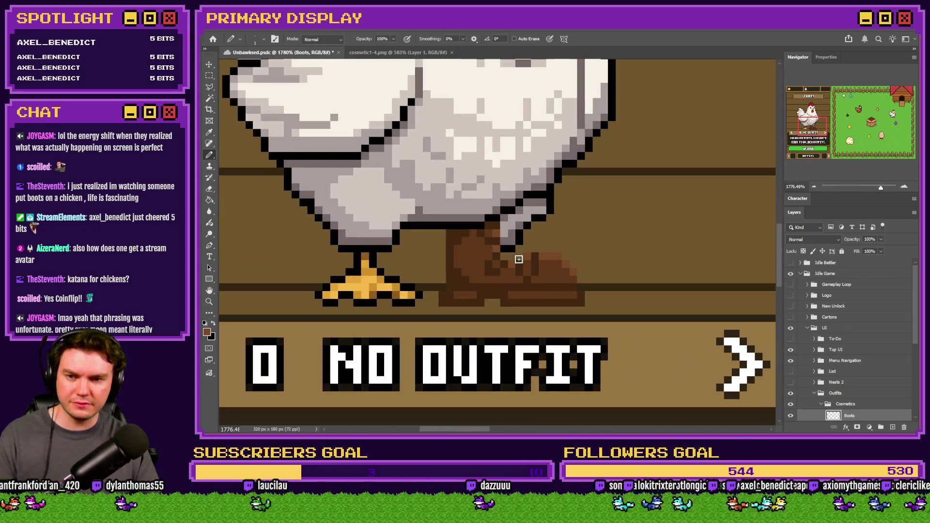
scroll(441, 250, "down", 2)
scroll(472, 257, "up", 2)
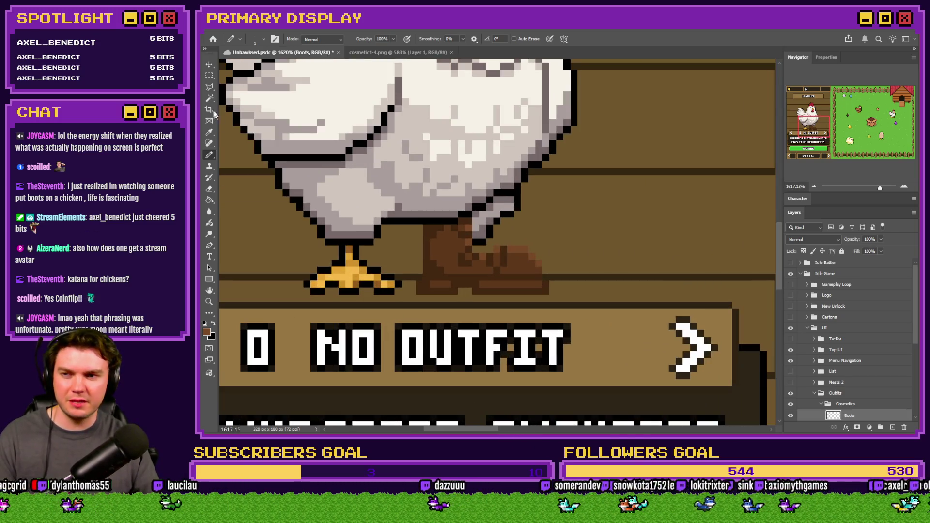
scroll(421, 226, "up", 3)
key("x")
mouse_move(417, 210)
left_mouse_down()
mouse_move(420, 315)
mouse_move(402, 344)
mouse_move(415, 376)
mouse_move(515, 367)
mouse_move(546, 376)
mouse_move(704, 372)
mouse_move(731, 353)
mouse_move(714, 295)
mouse_move(667, 249)
mouse_move(602, 247)
mouse_move(550, 260)
mouse_move(527, 201)
left_mouse_up()
scroll(475, 279, "down", 3)
scroll(497, 264, "down", 3)
scroll(523, 243, "up", 5)
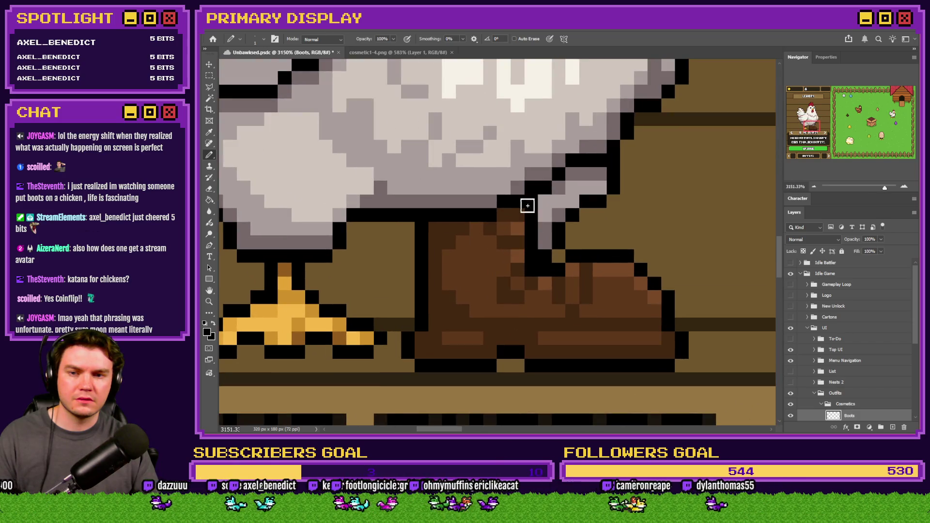
scroll(552, 247, "down", 8)
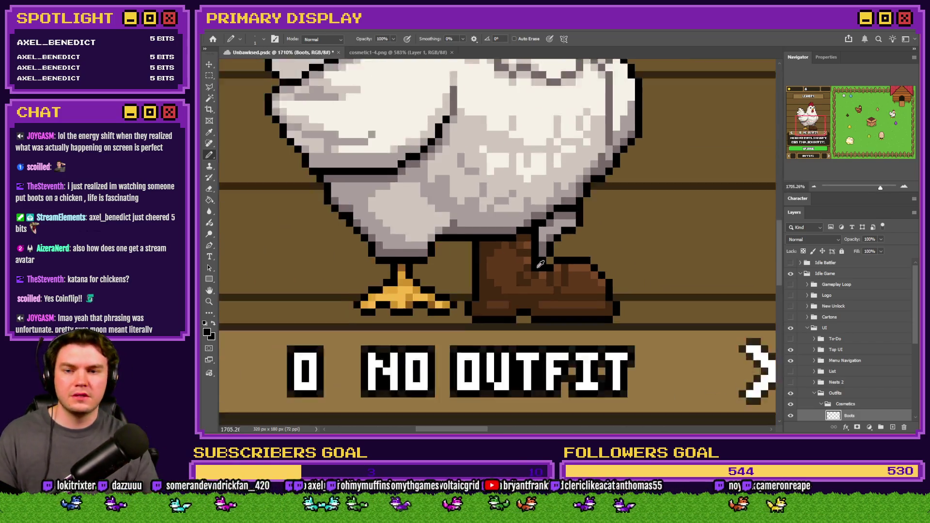
scroll(542, 273, "up", 8)
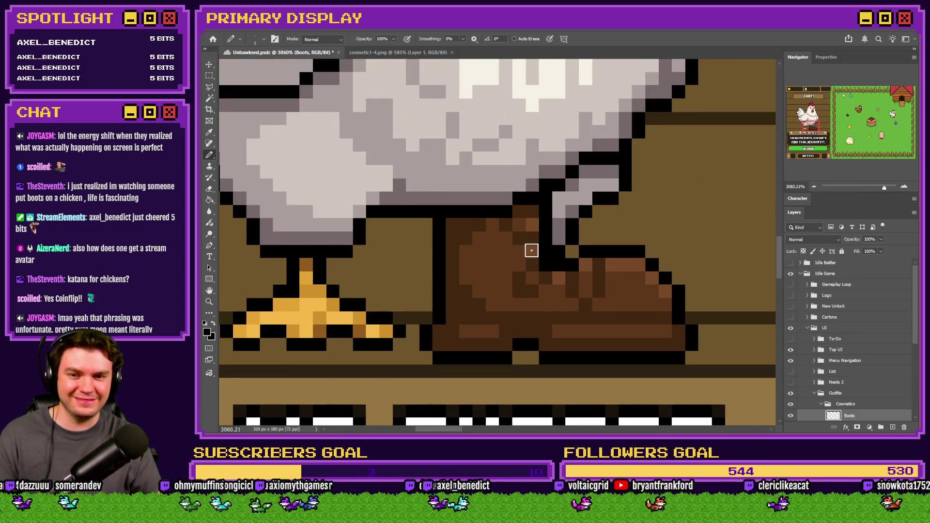
scroll(532, 250, "down", 2)
scroll(855, 409, "down", 3)
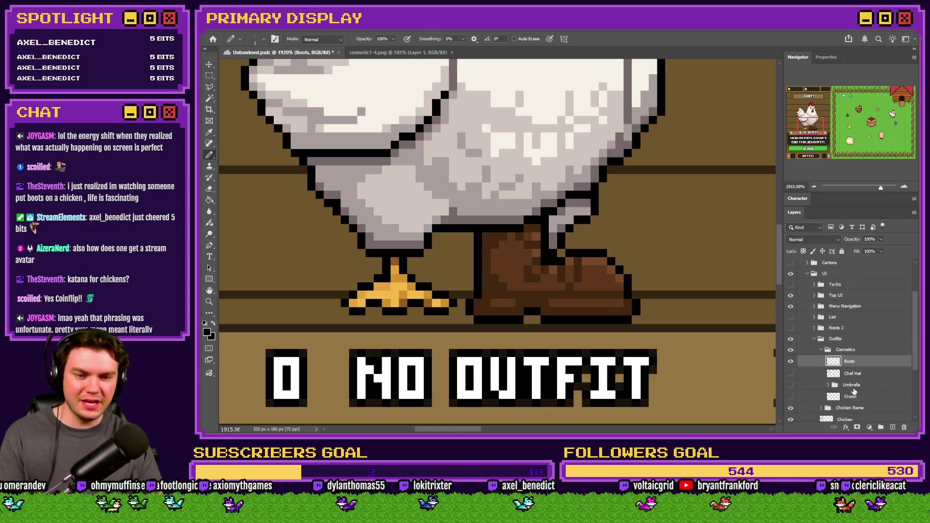
Create a Boots group and move the boot layer into it, renamed Boot Back.
left_click(881, 427)
type("Boot")
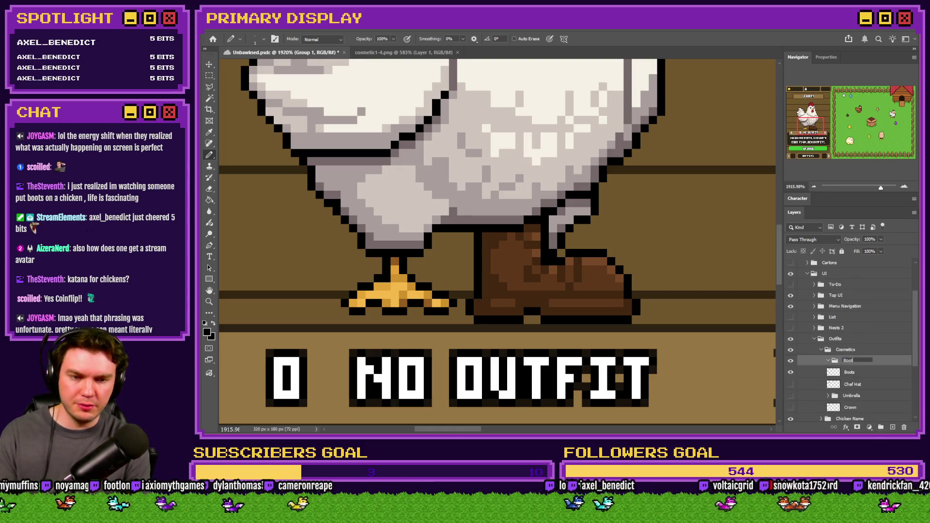
type("s")
key("Return")
left_click_drag(842, 376, 847, 365)
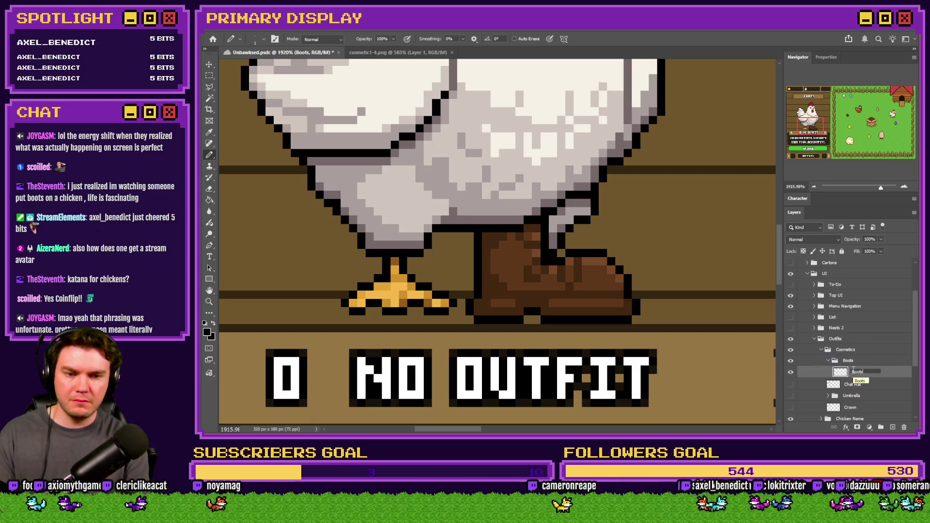
type("Back")
key("Return")
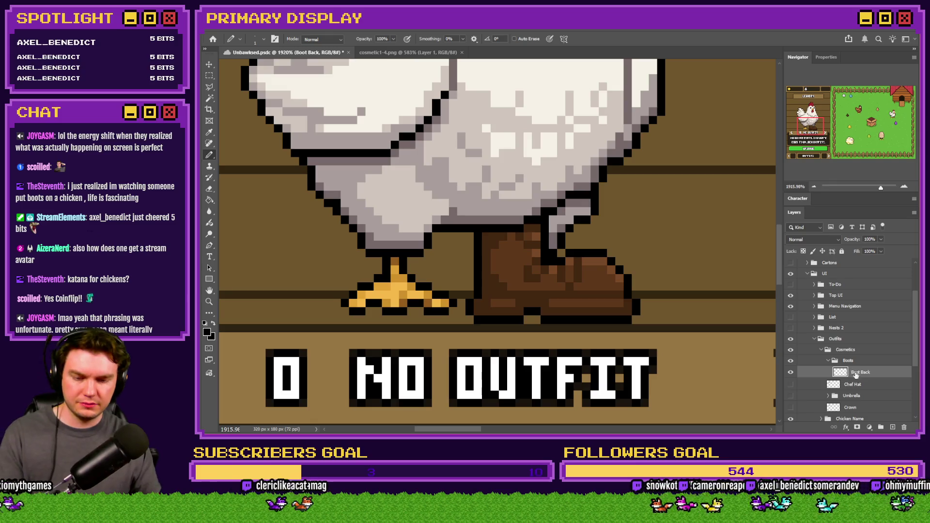
Duplicate it as Boot Front and shift the copy 15 px left.
key("ctrl+j")
type("Front")
key("Return")
scroll(561, 294, "up", 2)
left_click_drag(561, 294, 420, 286)
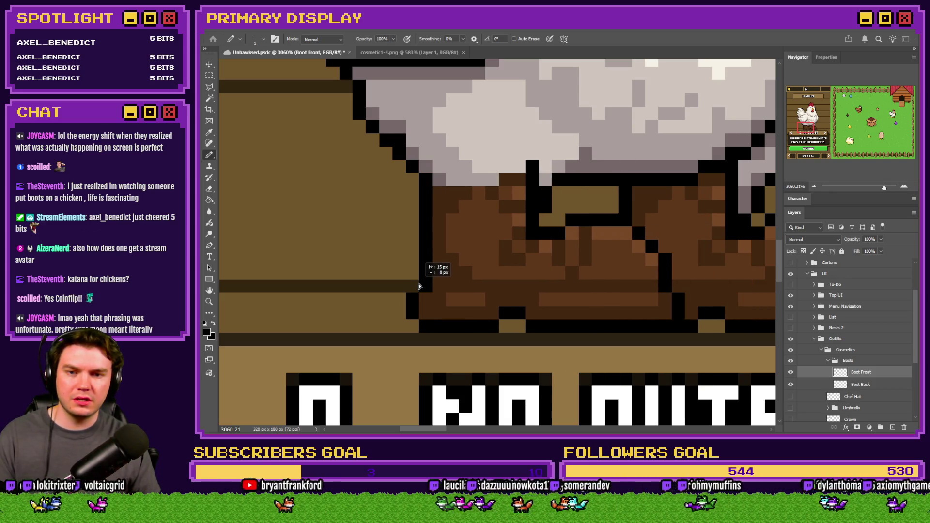
Erase the front boot's pixels overlapping the body and redraw its dark top outline.
scroll(419, 287, "down", 3)
scroll(419, 286, "up", 4)
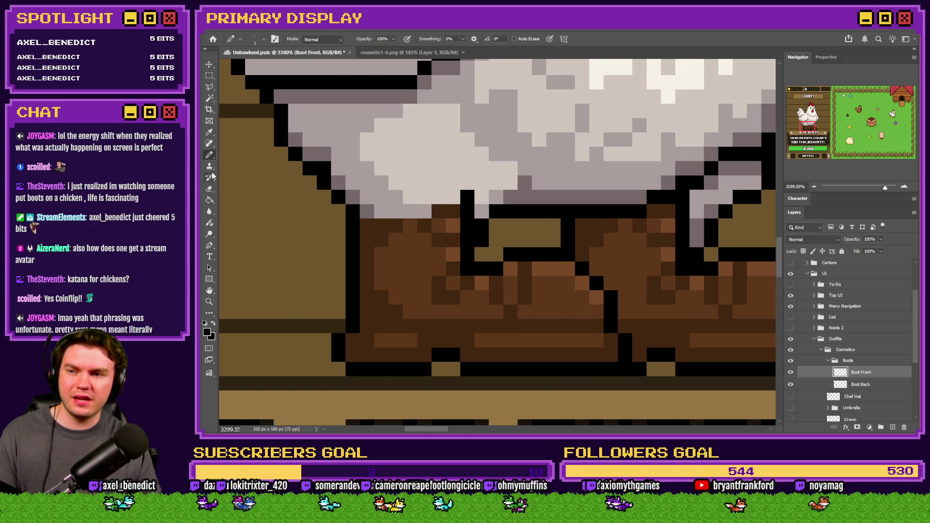
left_click(210, 189)
mouse_move(466, 213)
left_mouse_down()
mouse_move(449, 231)
mouse_move(310, 222)
left_mouse_up()
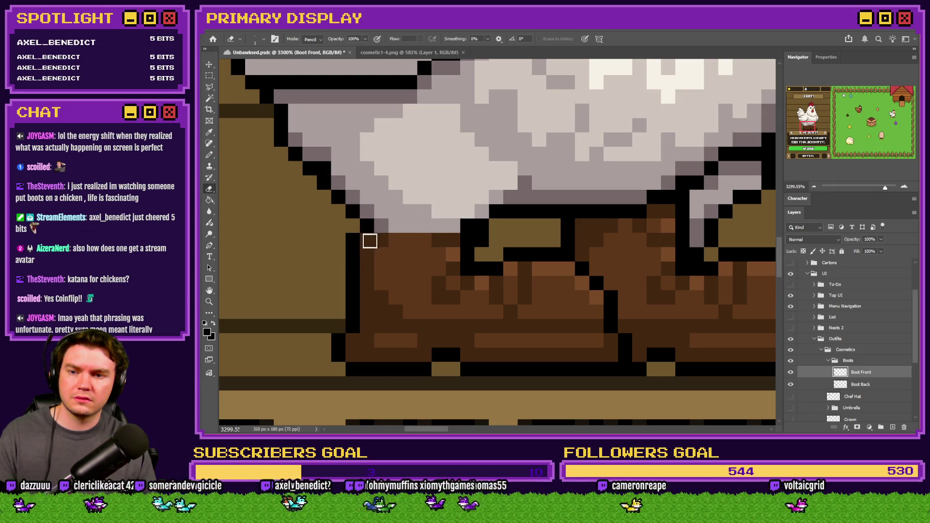
left_click(210, 154)
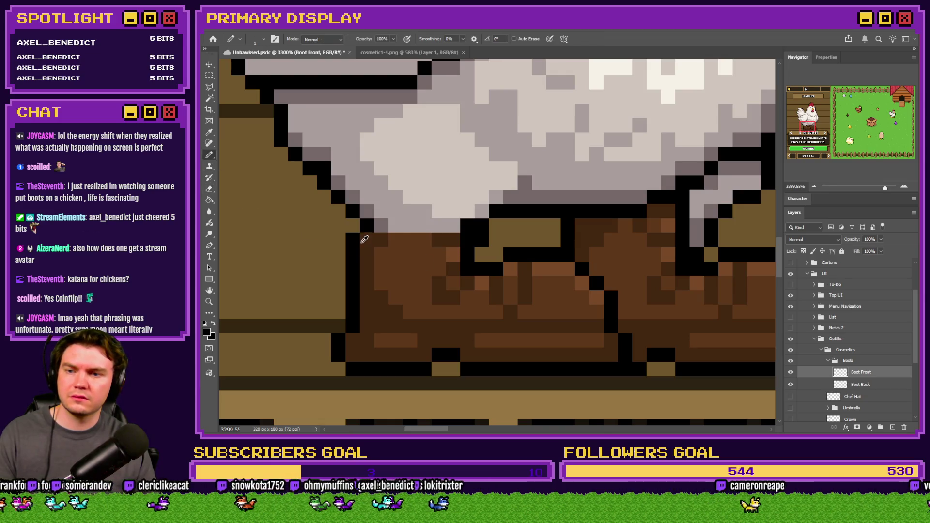
left_click_drag(365, 227, 451, 226)
scroll(373, 231, "down", 5)
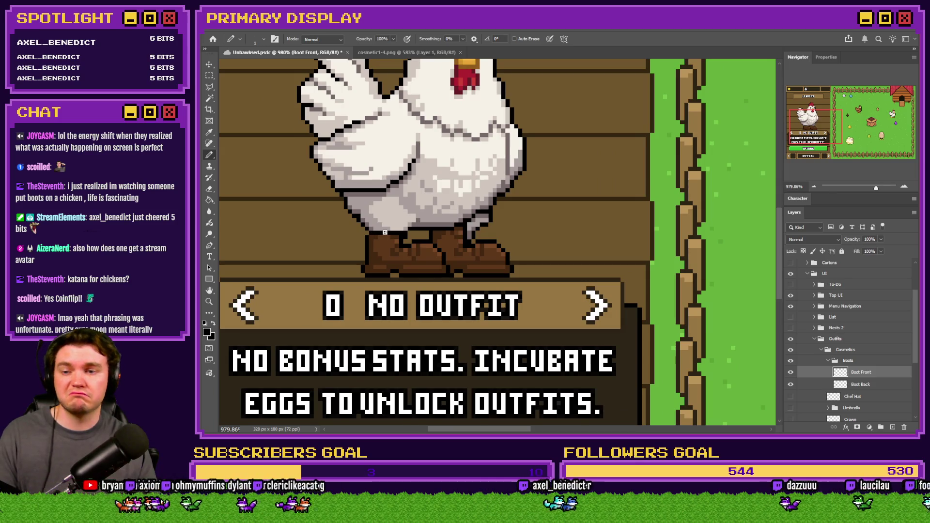
scroll(373, 232, "up", 3)
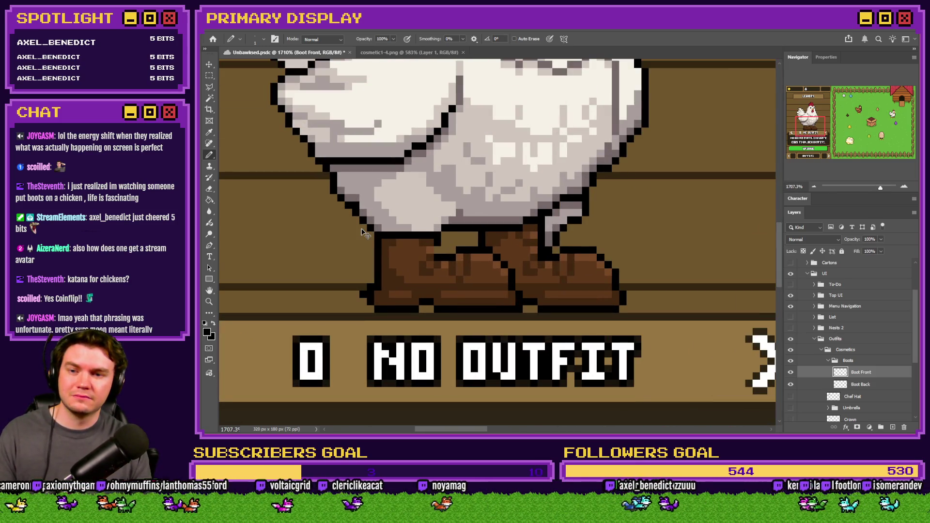
scroll(366, 235, "up", 2)
left_click(448, 258)
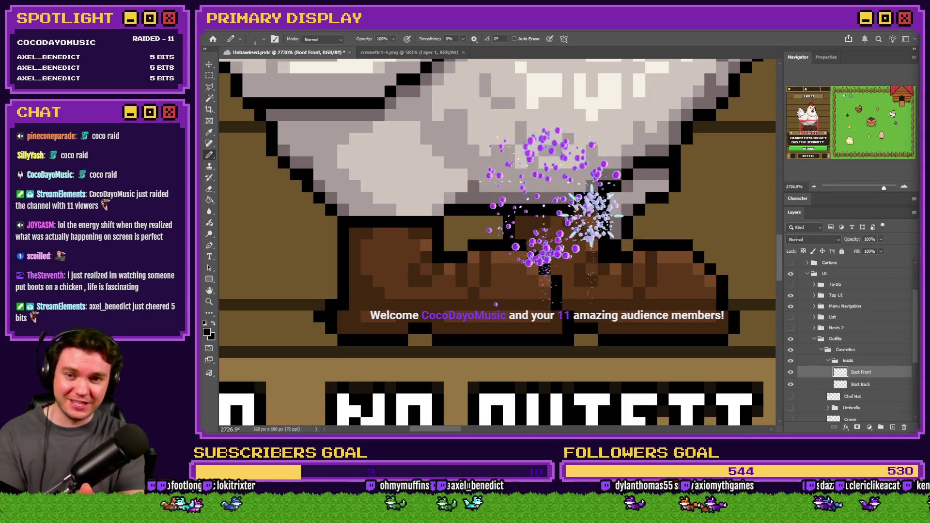
Look over the finished pair of boots, then switch to the web browser.
scroll(470, 353, "down", 5)
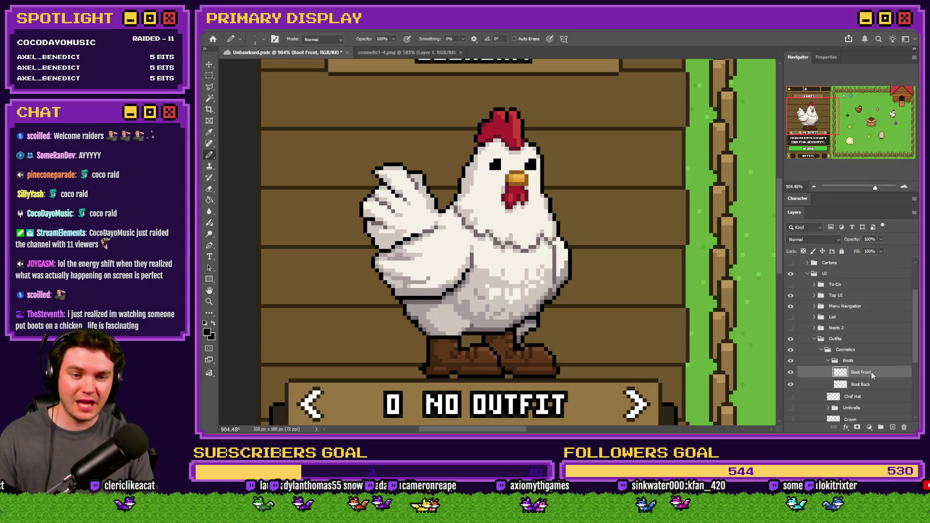
scroll(442, 342, "up", 2)
scroll(442, 342, "up", 2)
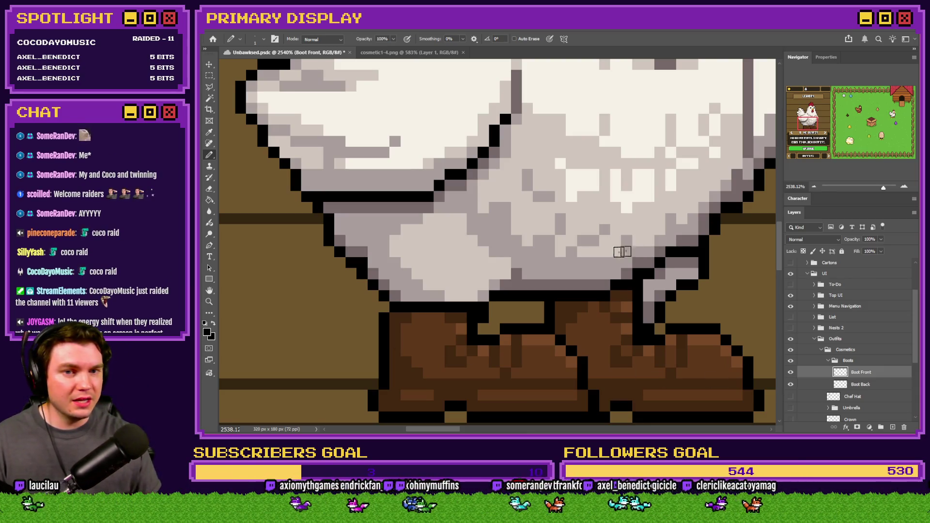
scroll(625, 250, "down", 2)
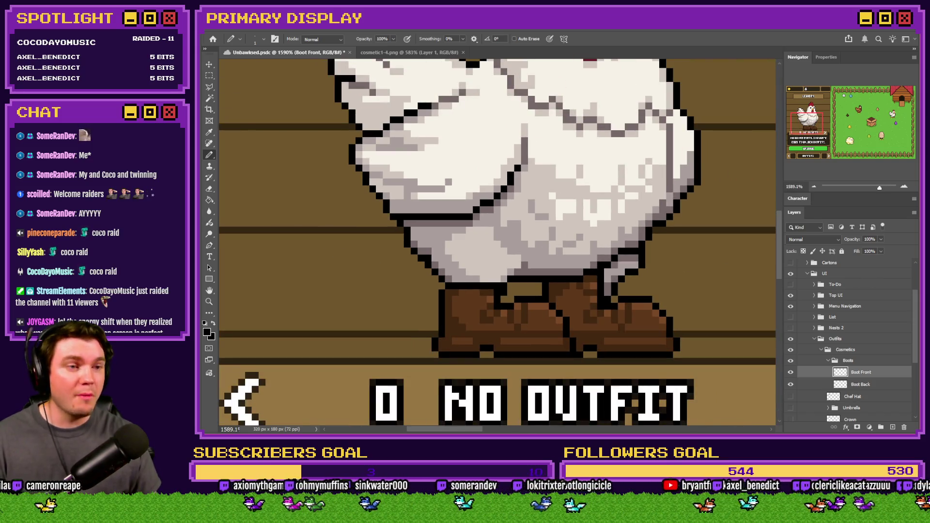
scroll(582, 288, "down", 2)
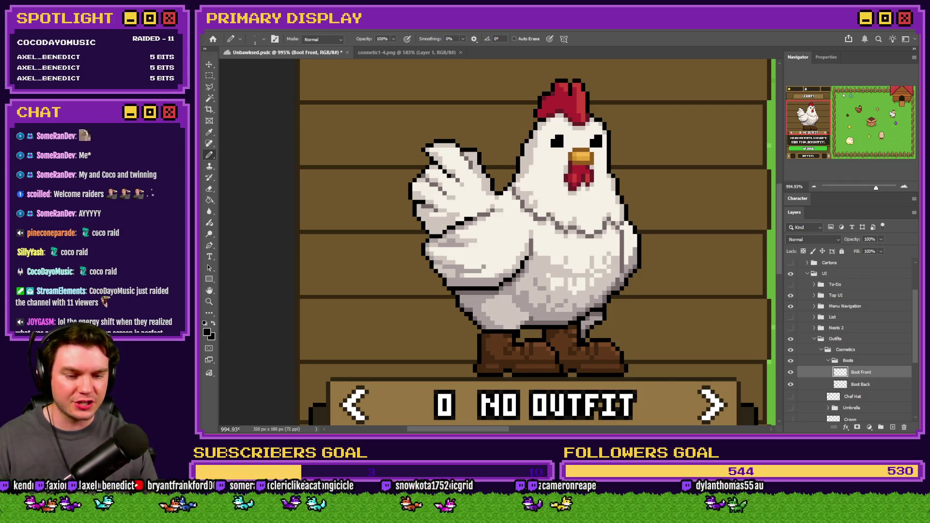
key("alt+Tab")
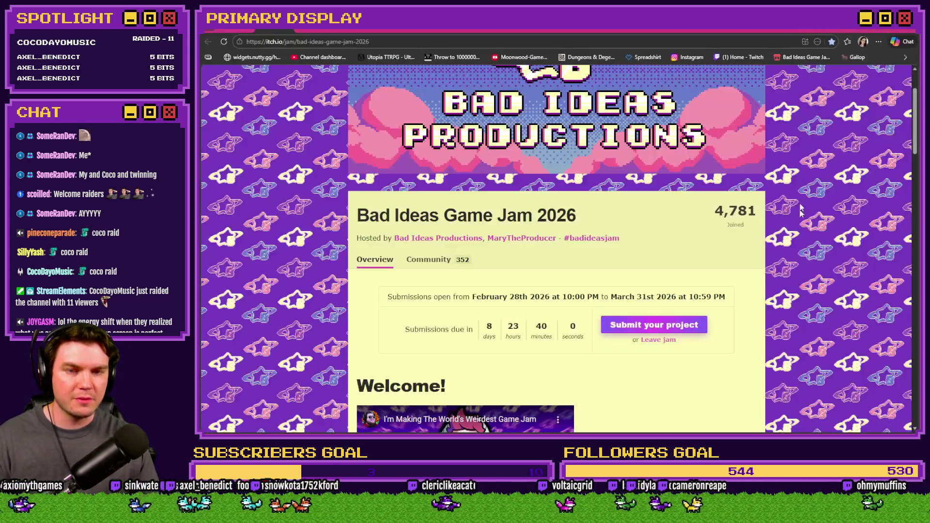
Search Google for 'coin flip' in a new Chrome tab.
key("ctrl+t")
type("coin flip")
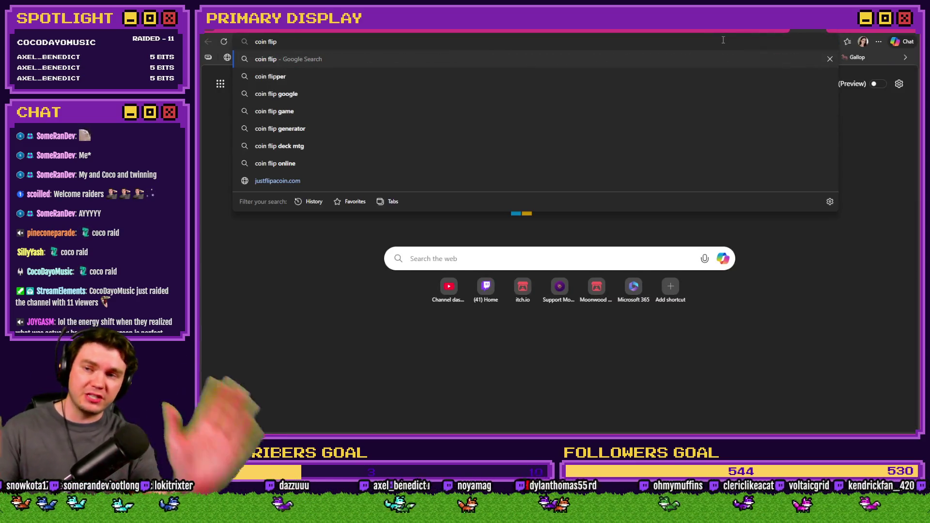
key("Return")
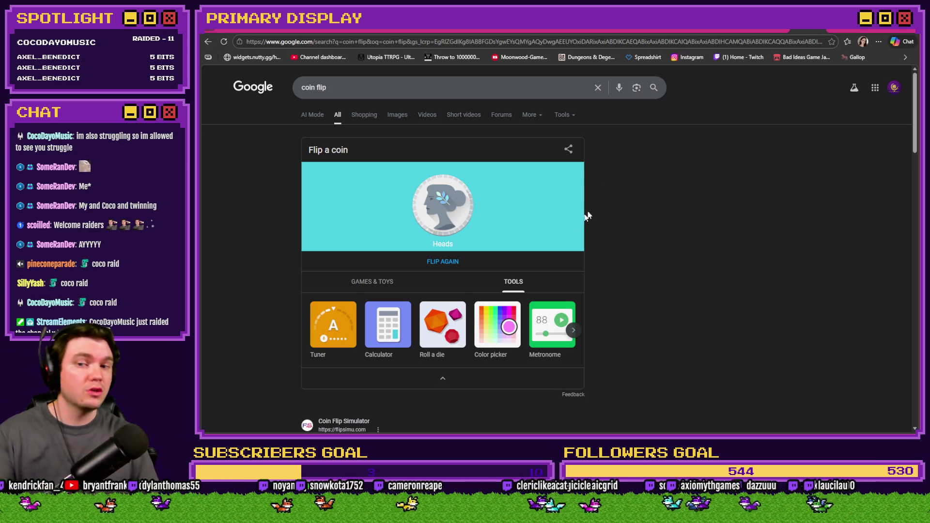
Flip the coin twice until it shows Tails, then return to the itch.io jam page.
left_click(443, 262)
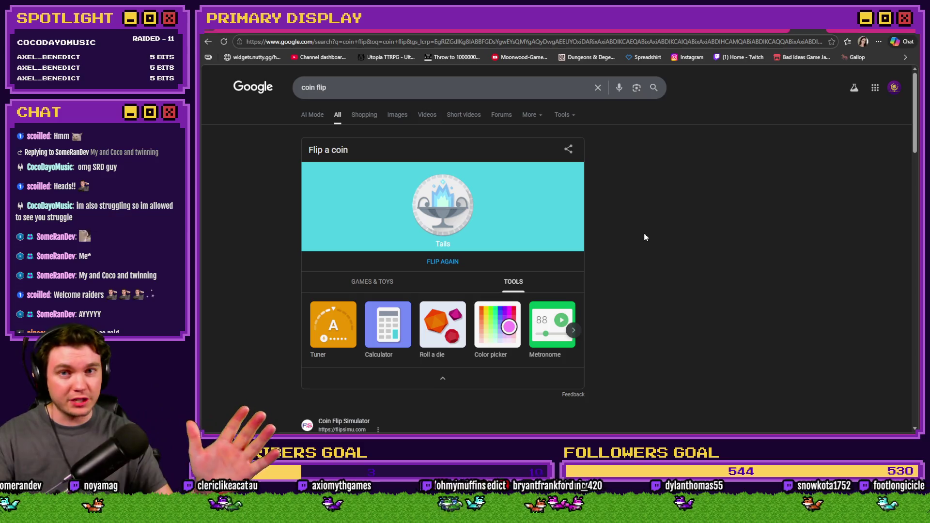
left_click(442, 261)
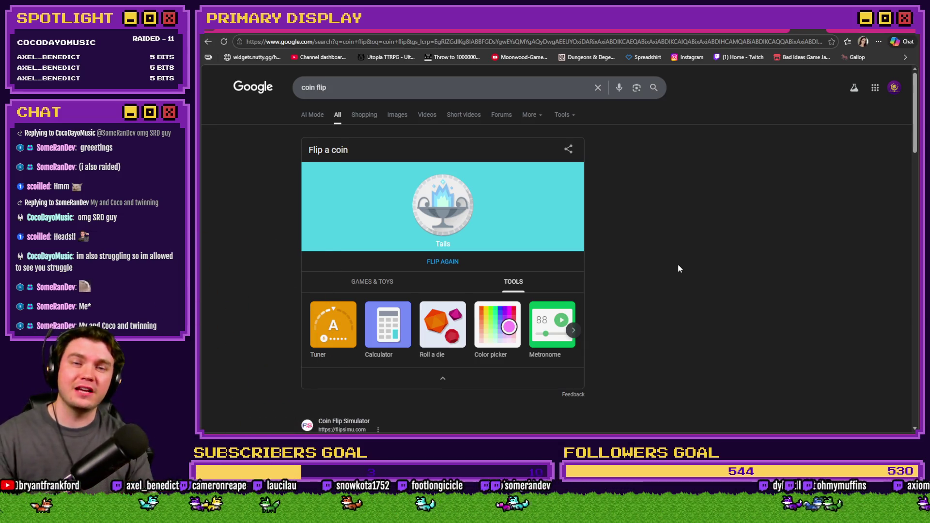
left_click(267, 31)
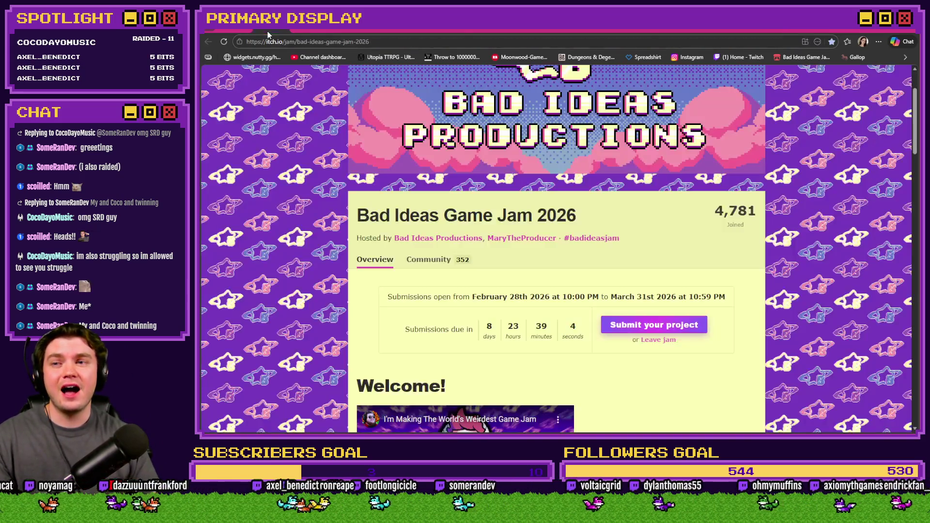
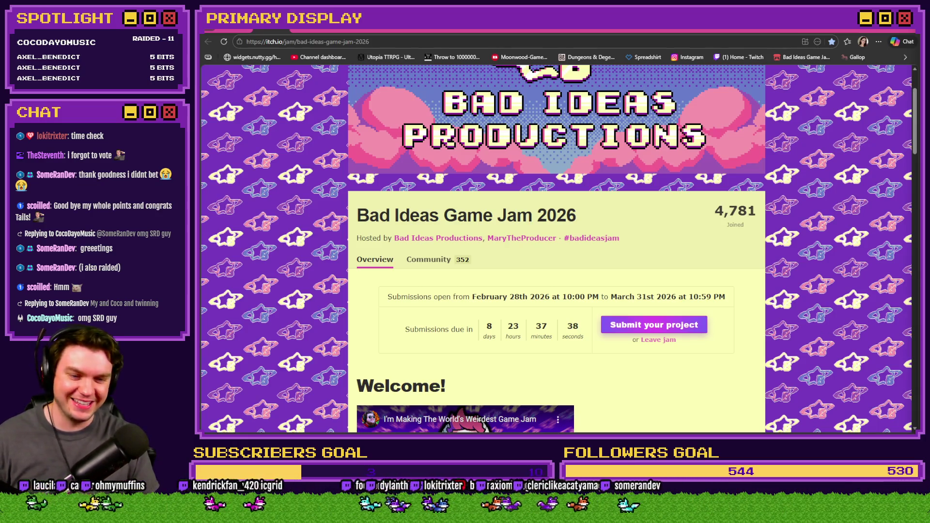
Look over the booted chicken mockup in Photoshop, then return to RPG Maker's MAP001.
key("alt+Tab")
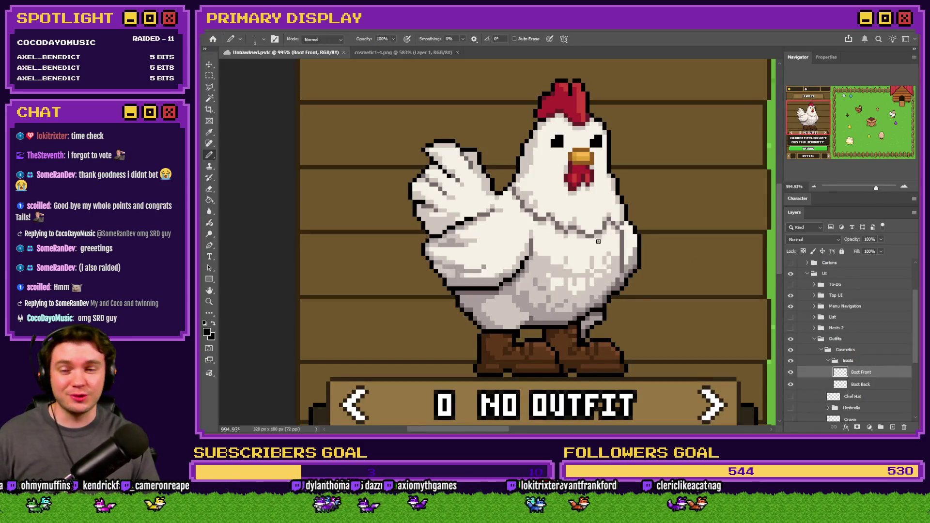
scroll(536, 288, "down", 5)
scroll(574, 291, "up", 4)
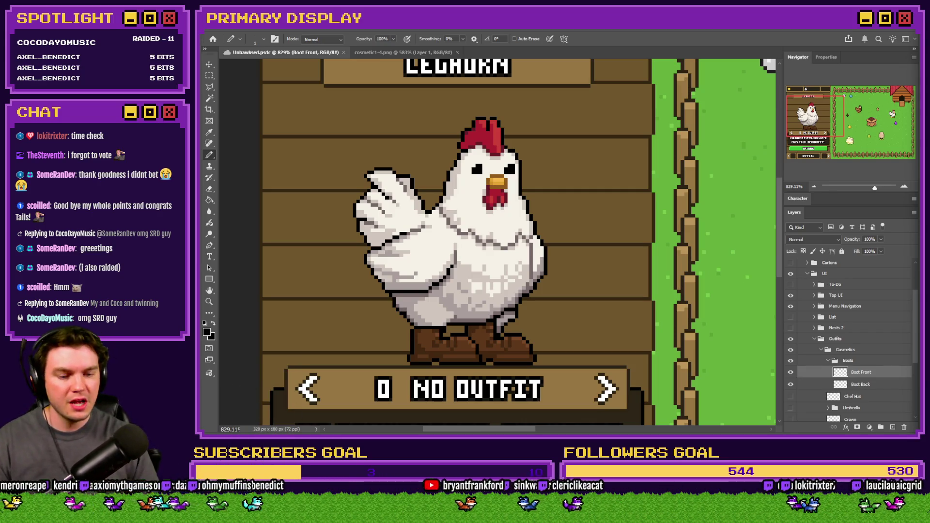
key("alt+Tab")
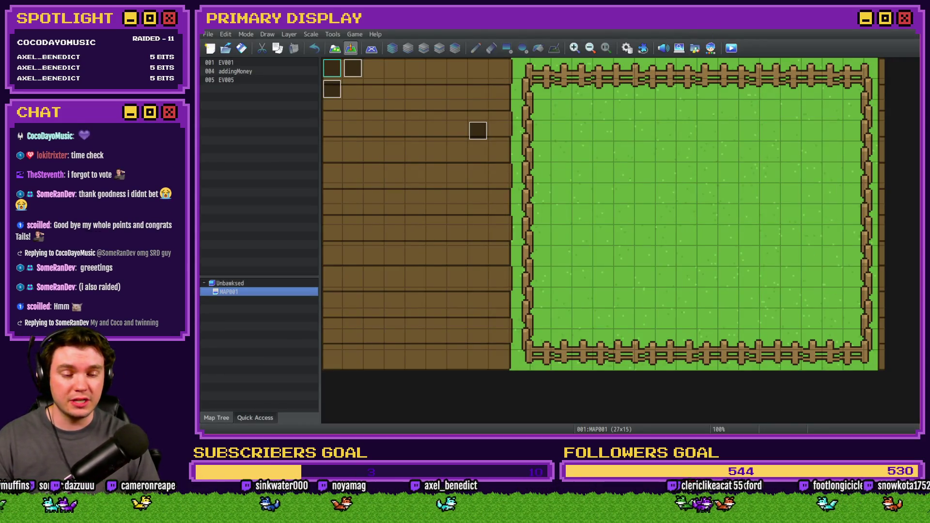
Glance at the Bad Ideas Game Jam 2026 page, then start a playtest with Ctrl+R.
key("alt+Tab")
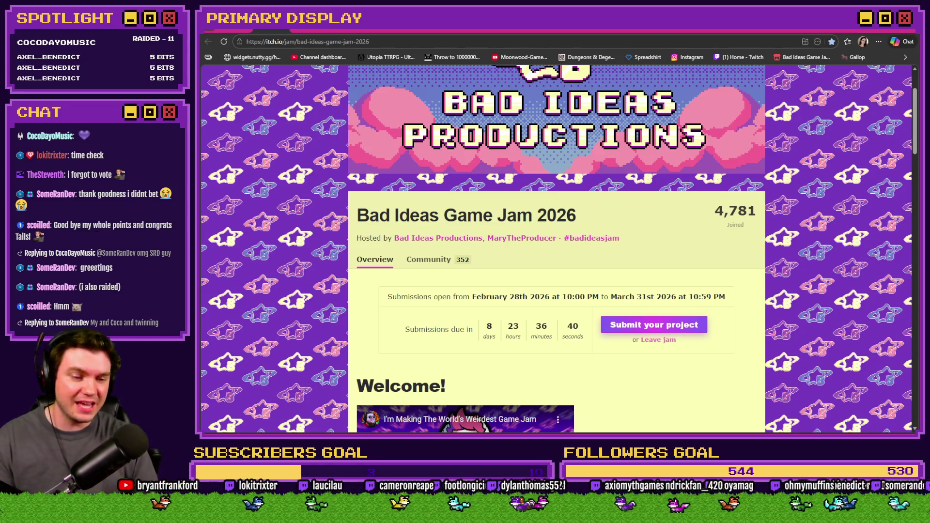
key("alt+Tab")
key("ctrl+r")
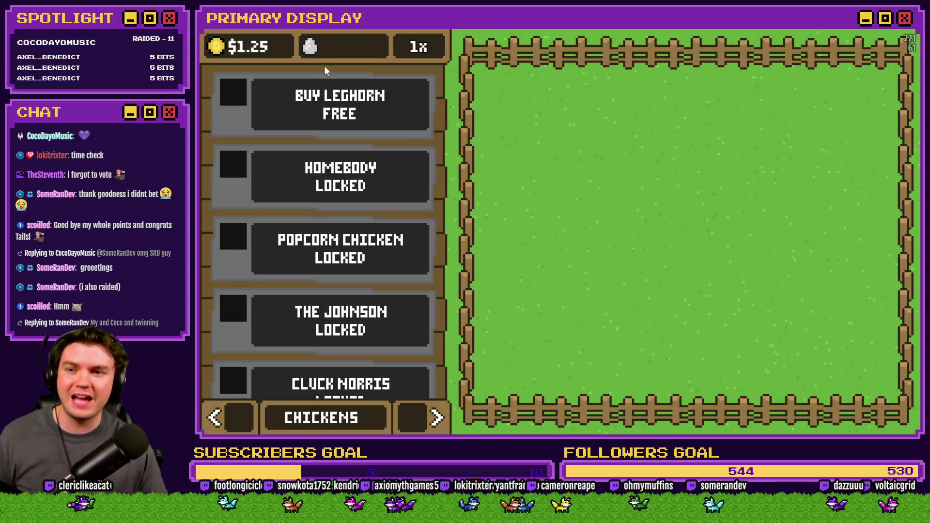
Buy a Leghorn, unbox it from its crate, and move to the Nests page.
left_click(329, 99)
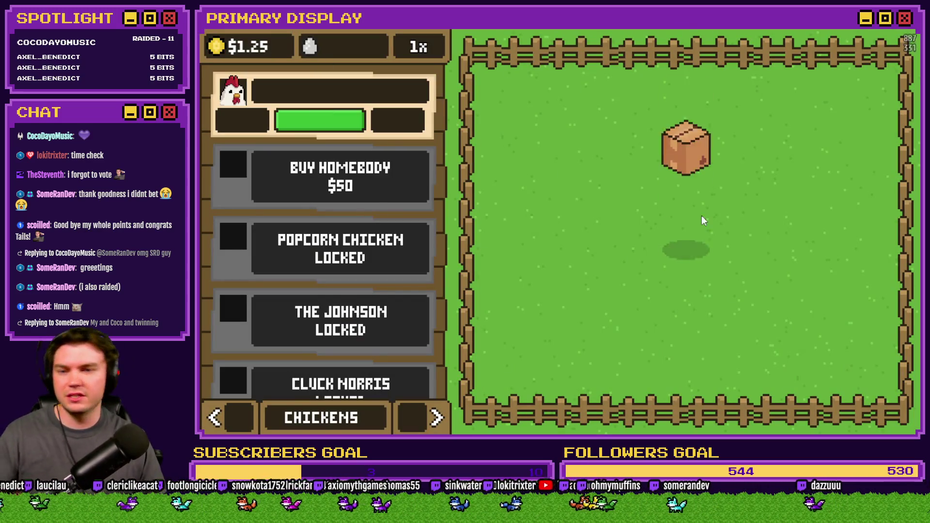
left_click(691, 238)
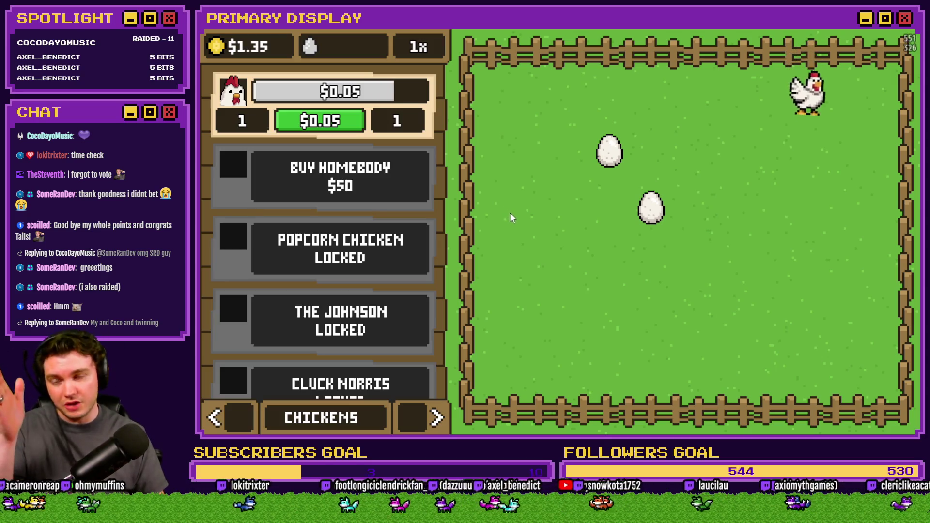
left_click(437, 418)
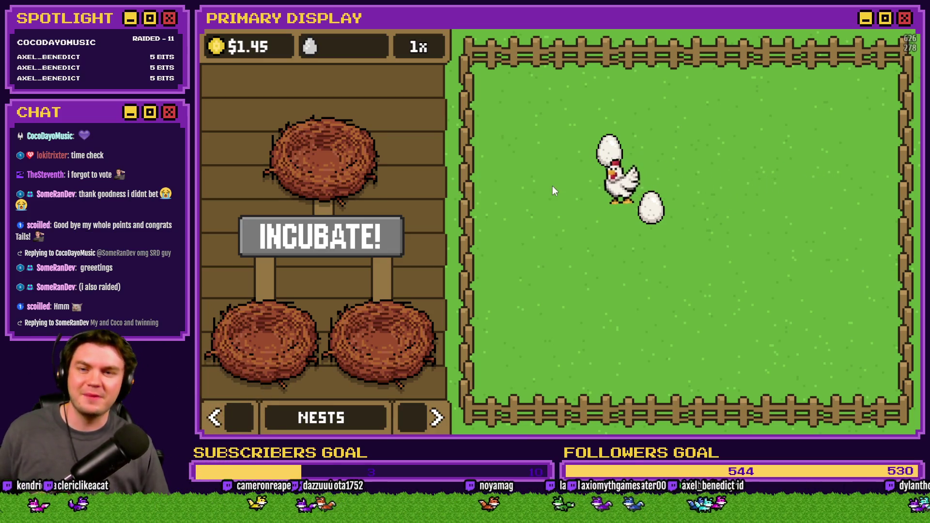
Fill the three nests with pen eggs, incubate them, and hatch the crowned chicken.
left_click_drag(609, 151, 238, 312)
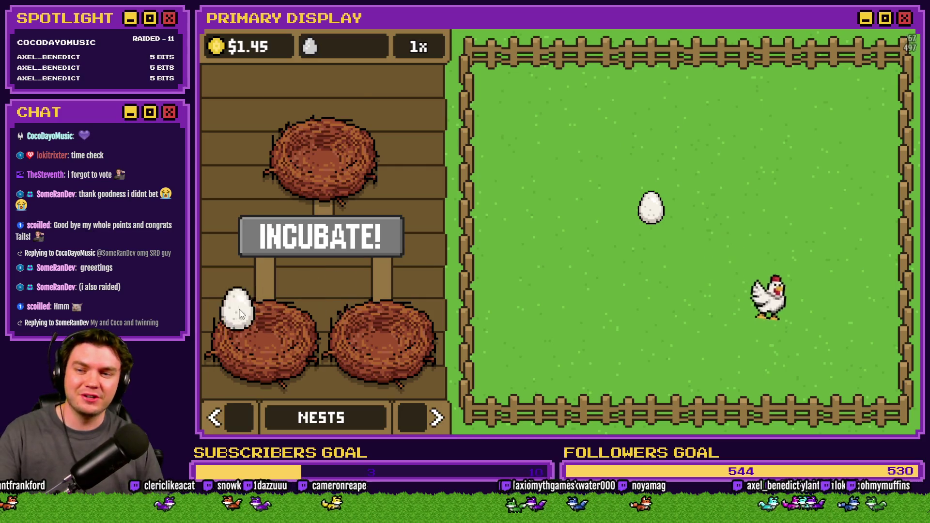
left_click_drag(651, 208, 380, 316)
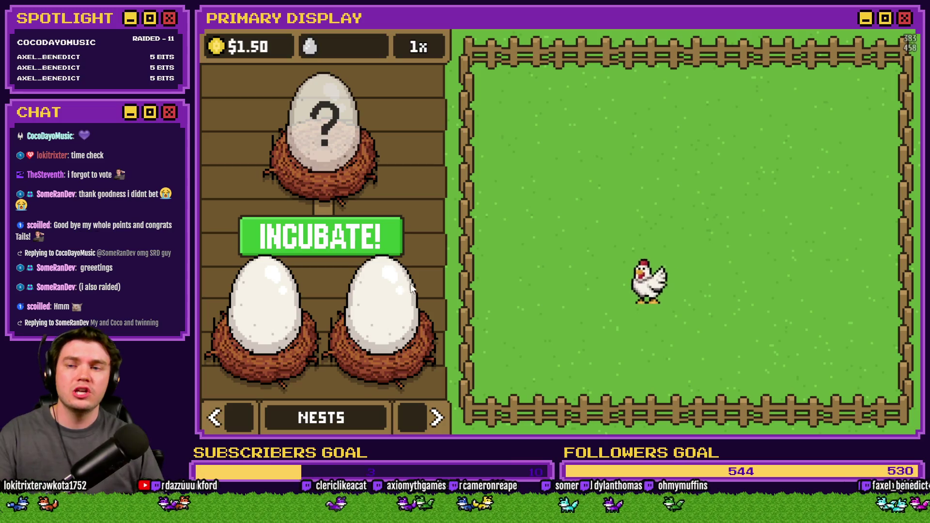
left_click(331, 240)
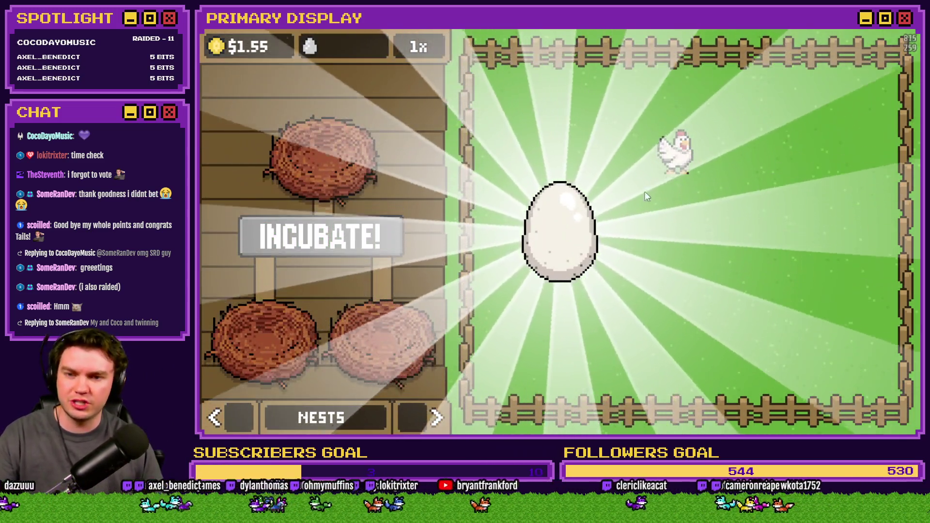
left_click(561, 240)
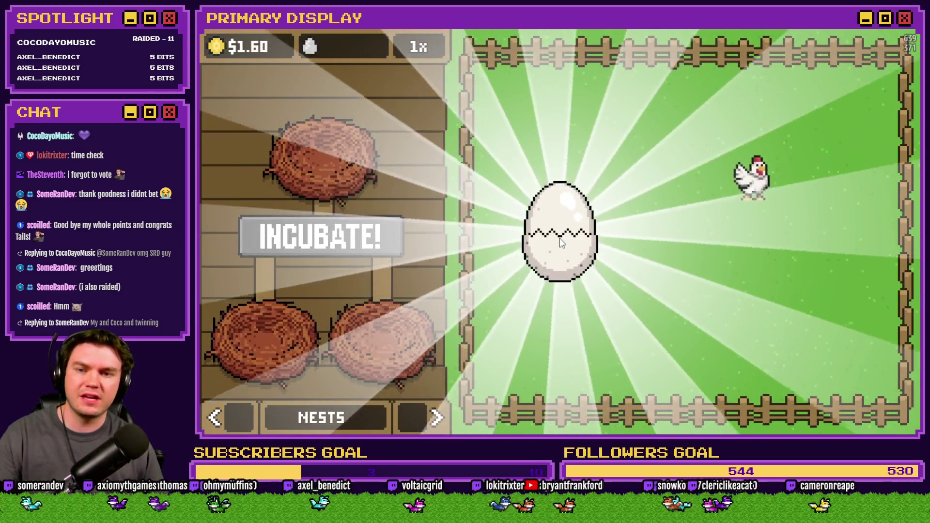
left_click(562, 242)
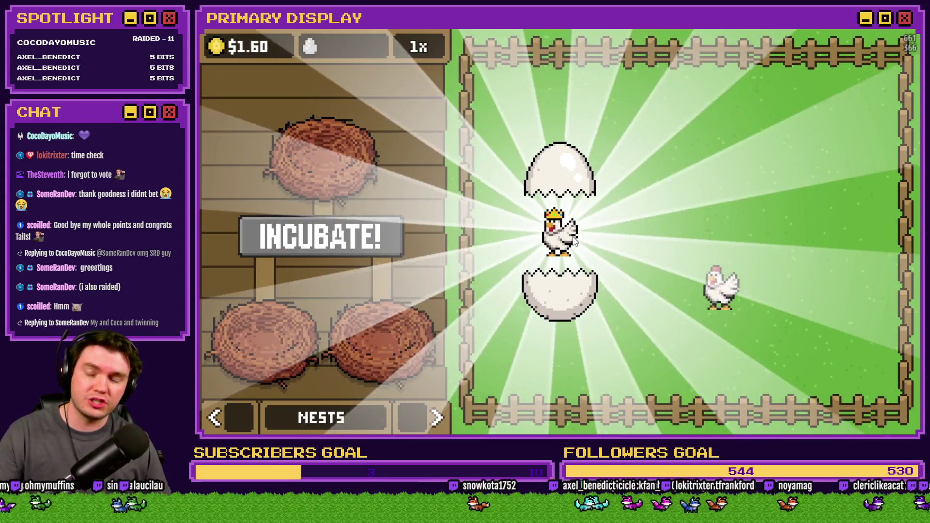
left_click(574, 241)
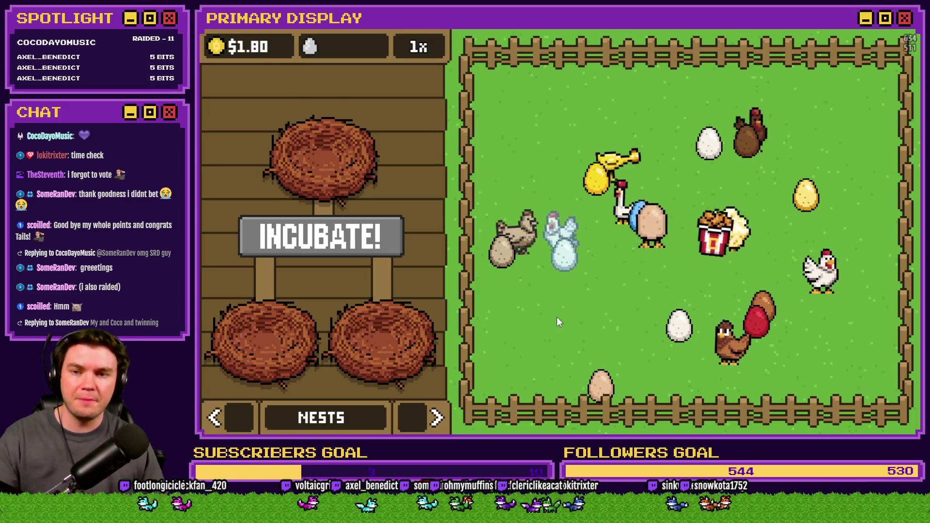
Incubate blue and red eggs to hatch the top-hatted chicken, then return to Chickens.
left_click(641, 216)
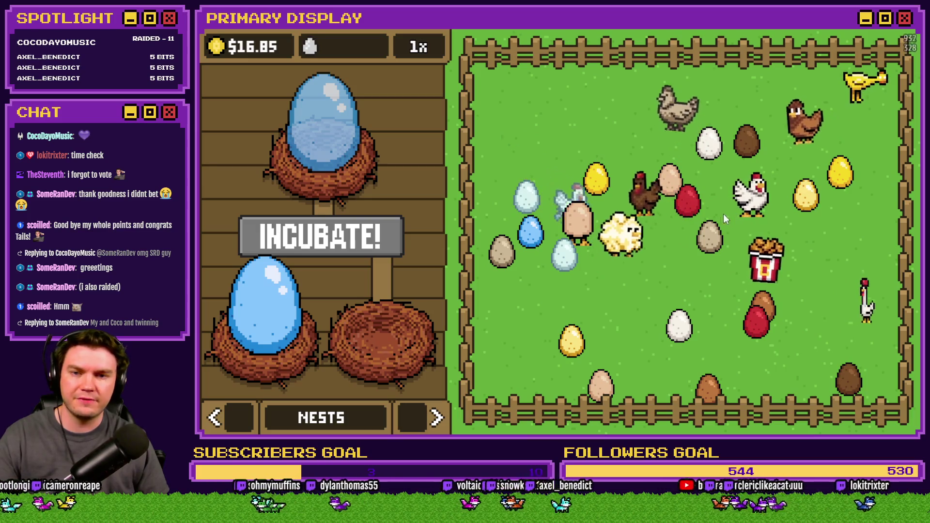
left_click(652, 257)
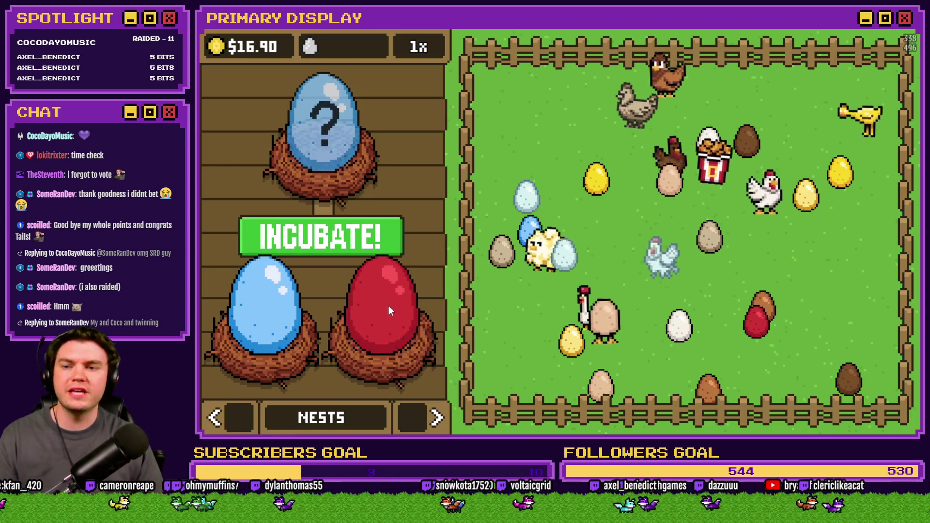
left_click(340, 237)
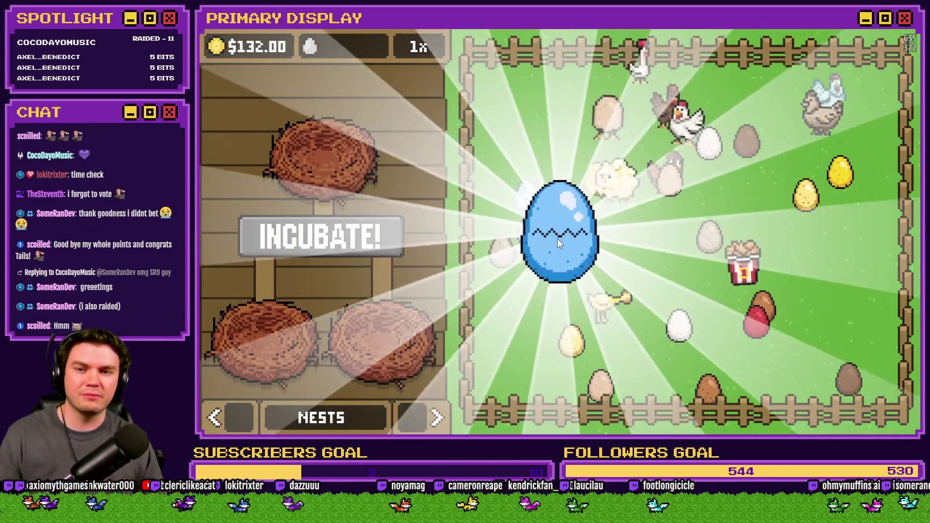
left_click(558, 238)
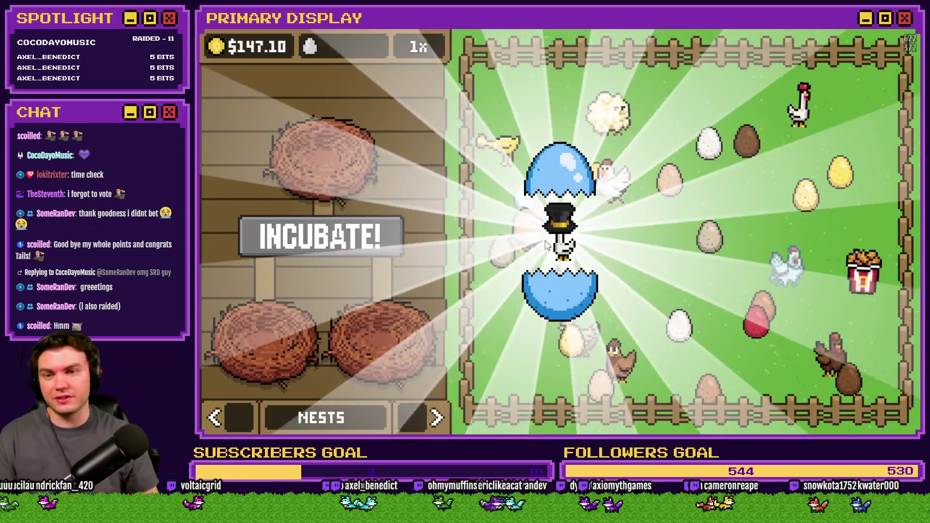
left_click(545, 245)
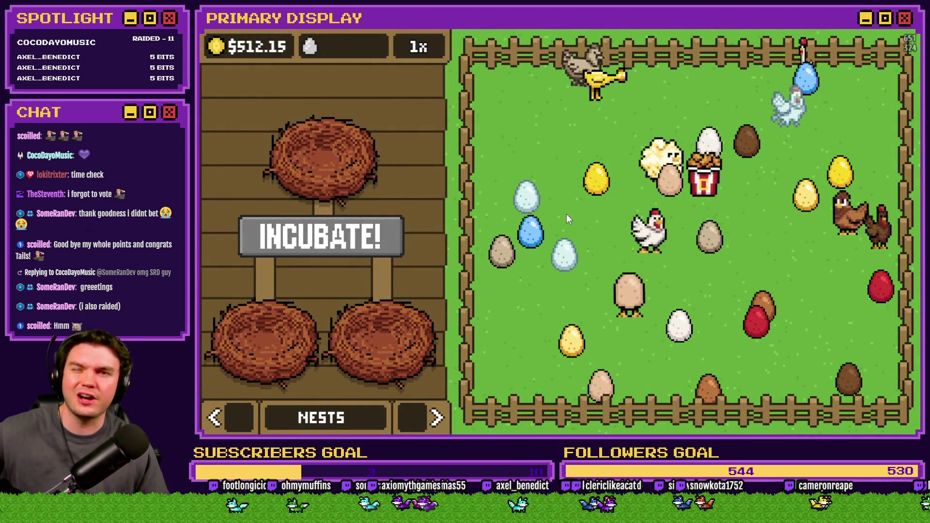
left_click(222, 416)
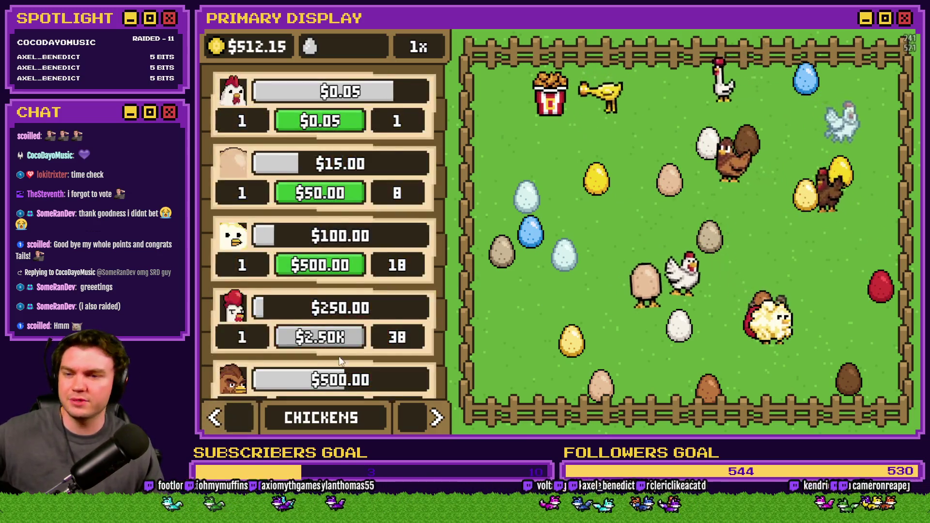
scroll(358, 322, "down", 3)
scroll(358, 323, "down", 3)
scroll(358, 330, "up", 4)
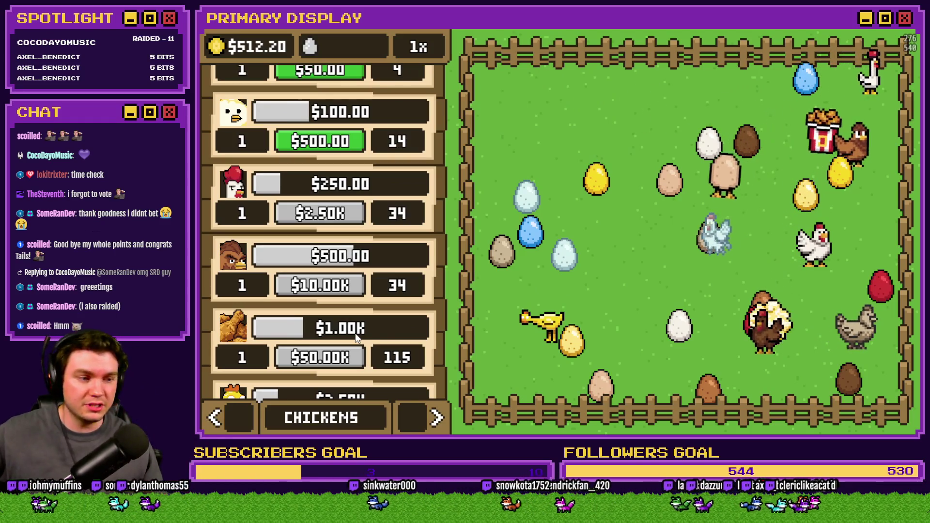
scroll(377, 265, "up", 2)
scroll(368, 301, "down", 5)
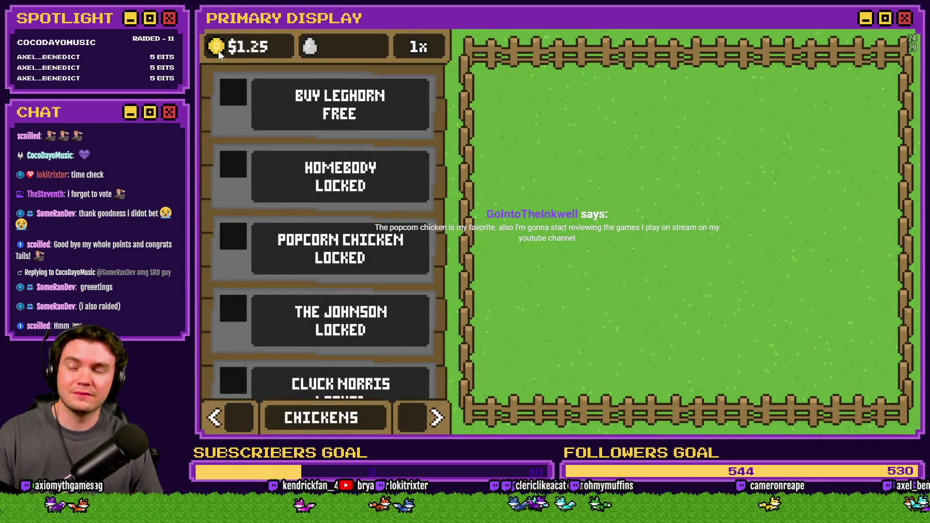
Boost the money total and buy and unbox the free Leghorn and the $50 Homebody.
left_click(270, 89)
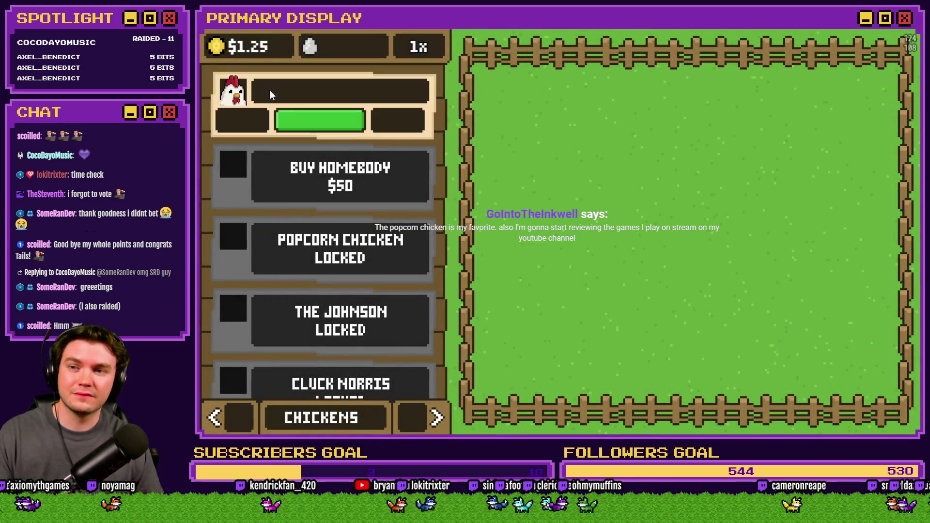
left_click(217, 49)
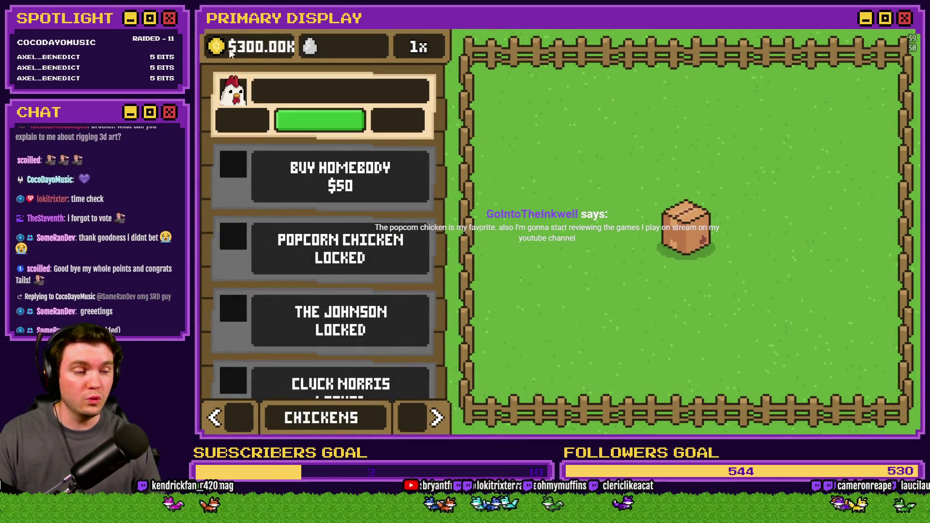
left_click(690, 234)
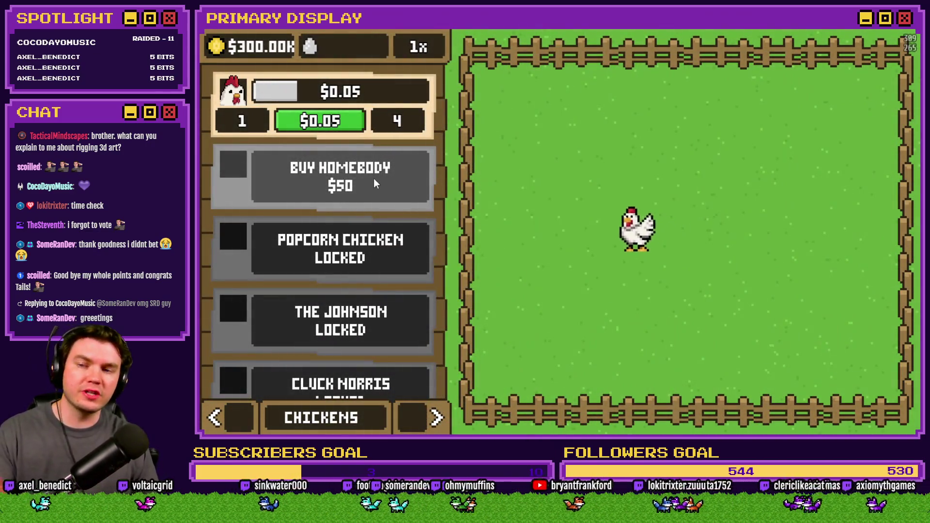
left_click(361, 180)
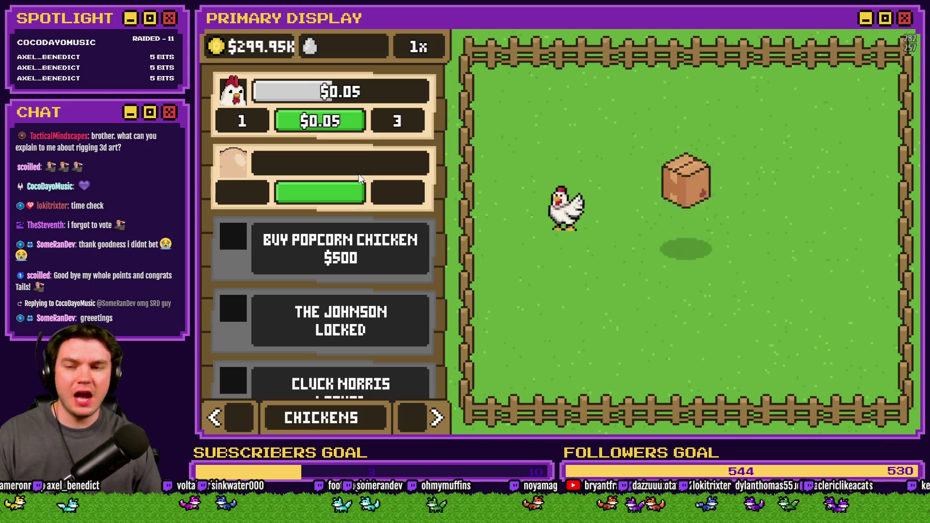
left_click(217, 51)
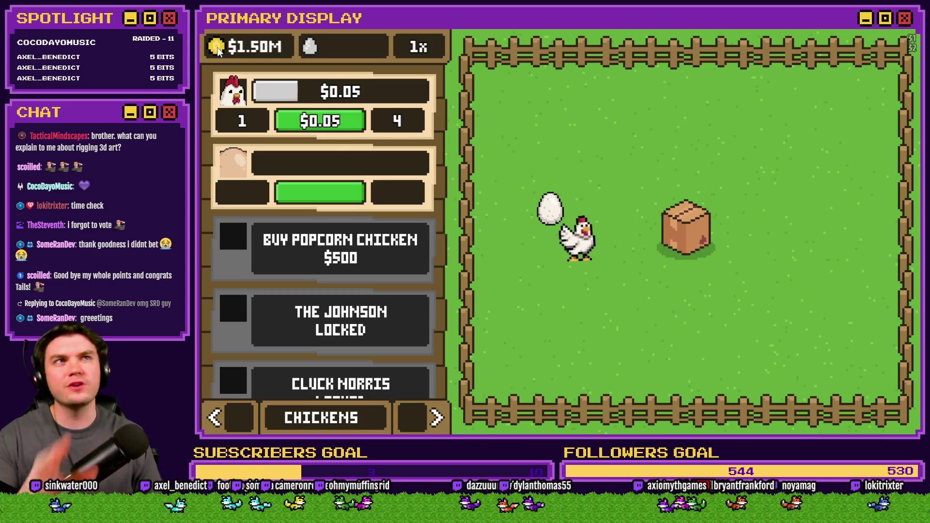
left_click(217, 50)
left_click(218, 50)
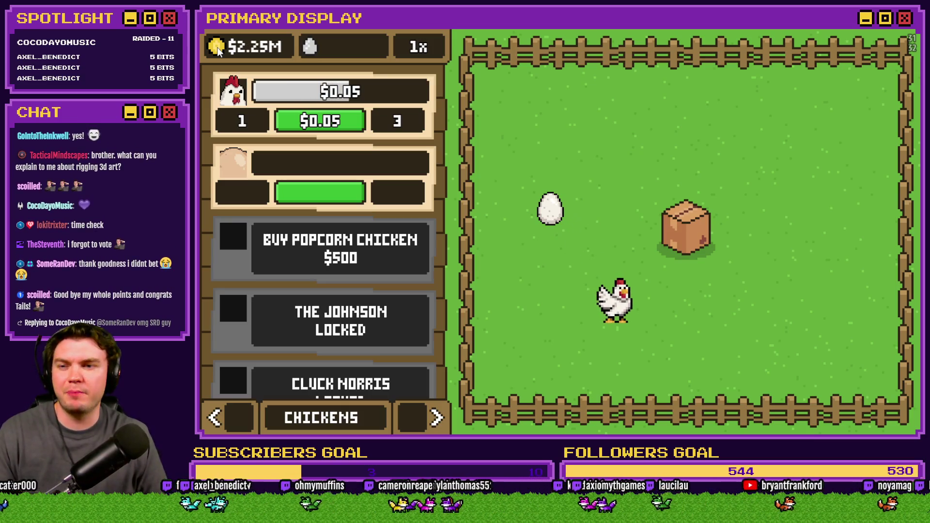
left_click(688, 231)
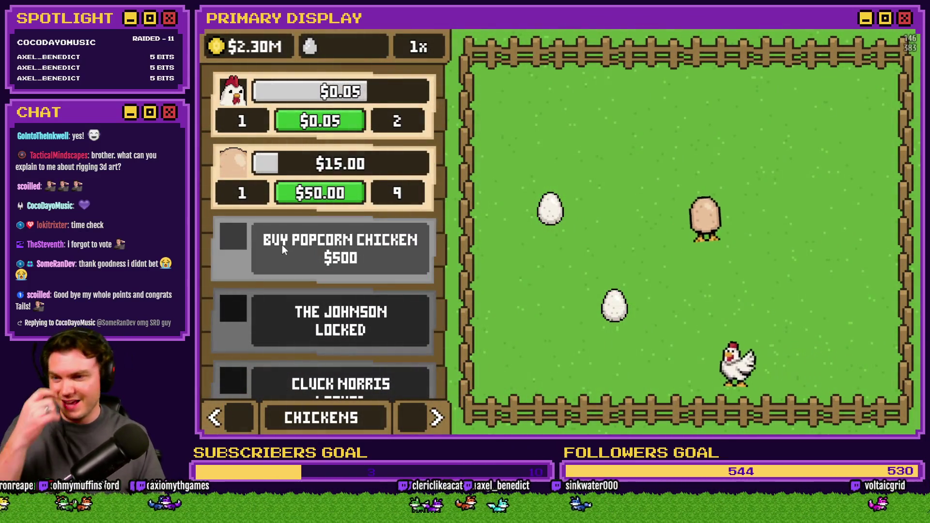
Buy and unbox Popcorn Chicken ($500) and The Johnson ($2.5K), dismissing the unlock splash.
left_click(282, 245)
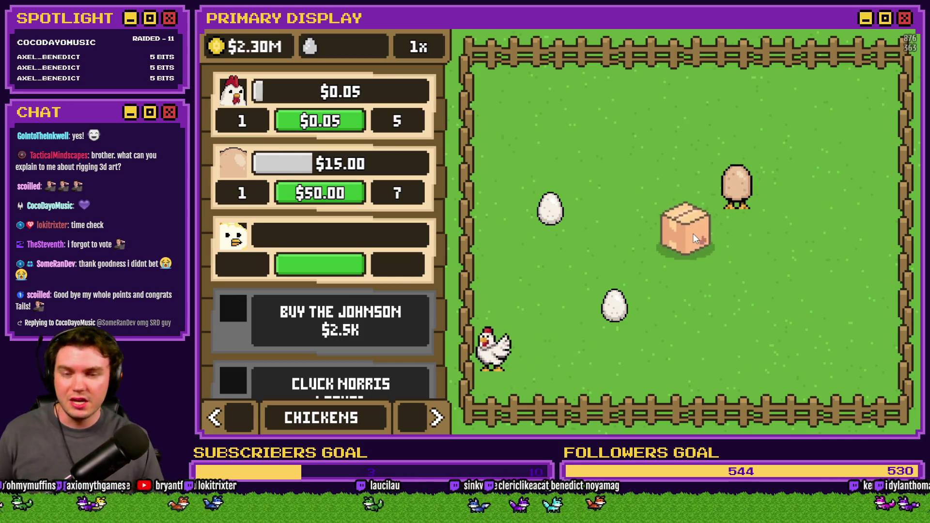
left_click(693, 233)
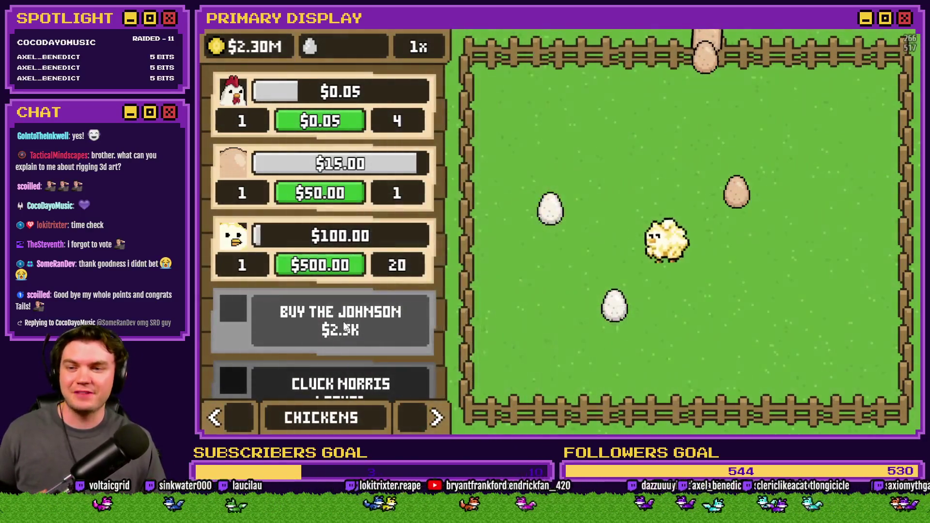
left_click(348, 325)
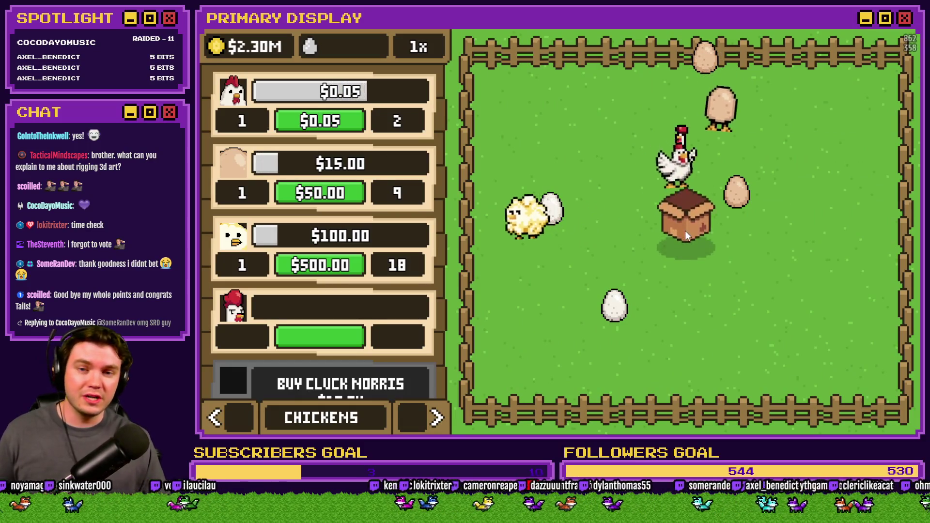
left_click(685, 233)
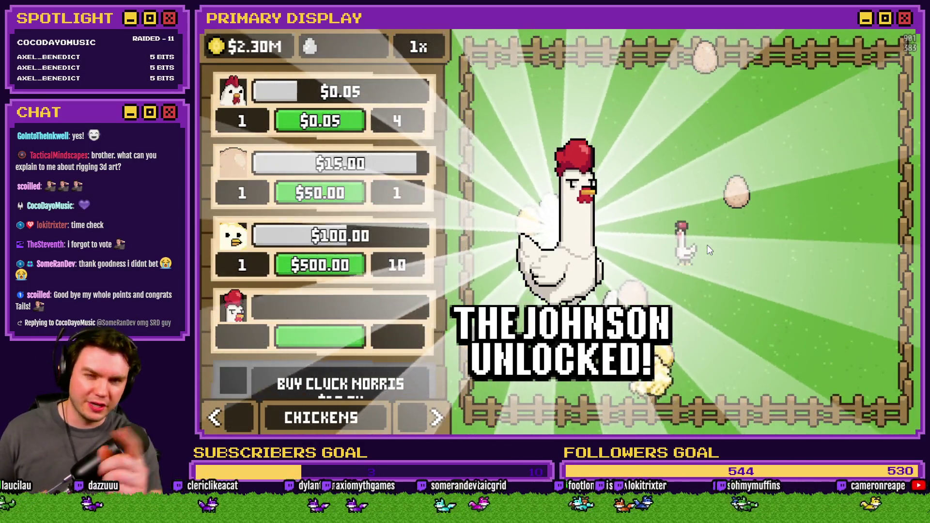
left_click(711, 277)
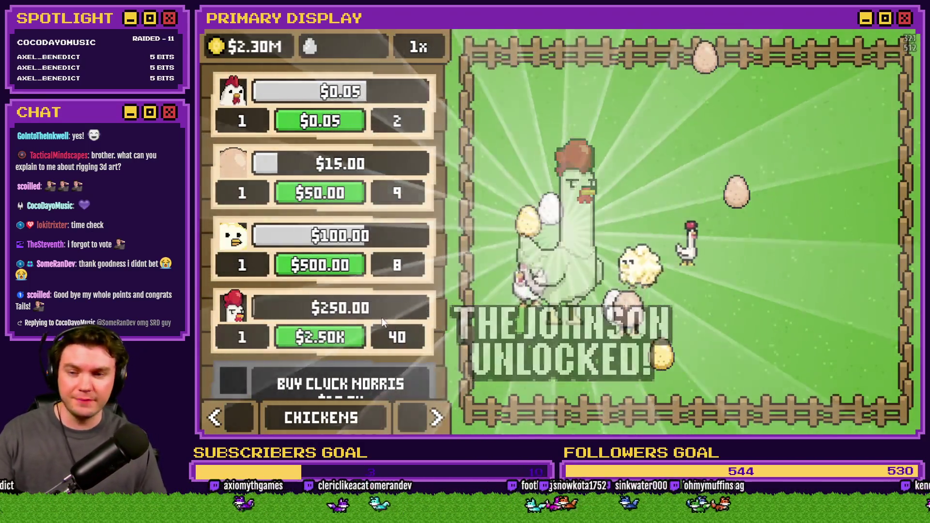
Buy and unbox Cluck Norris and The Colonel ($50.0K).
scroll(382, 322, "down", 1)
left_click(376, 300)
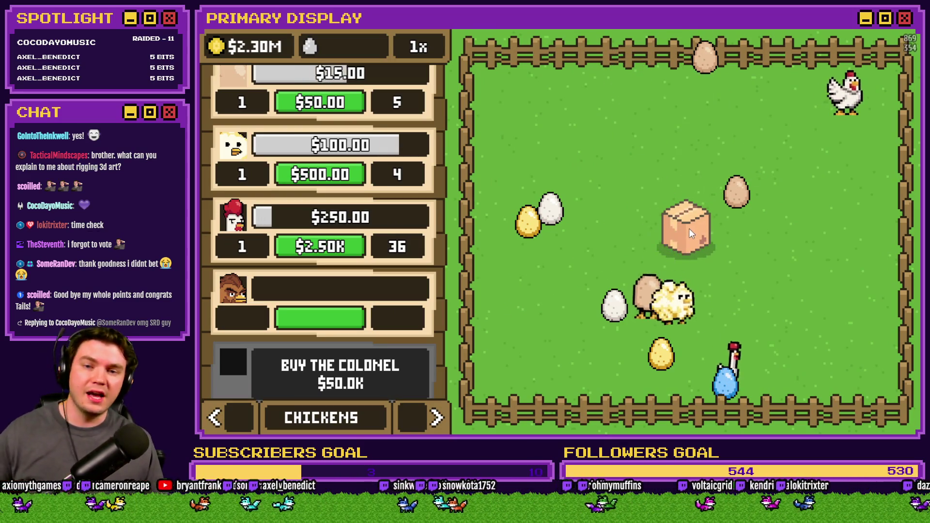
left_click(691, 228)
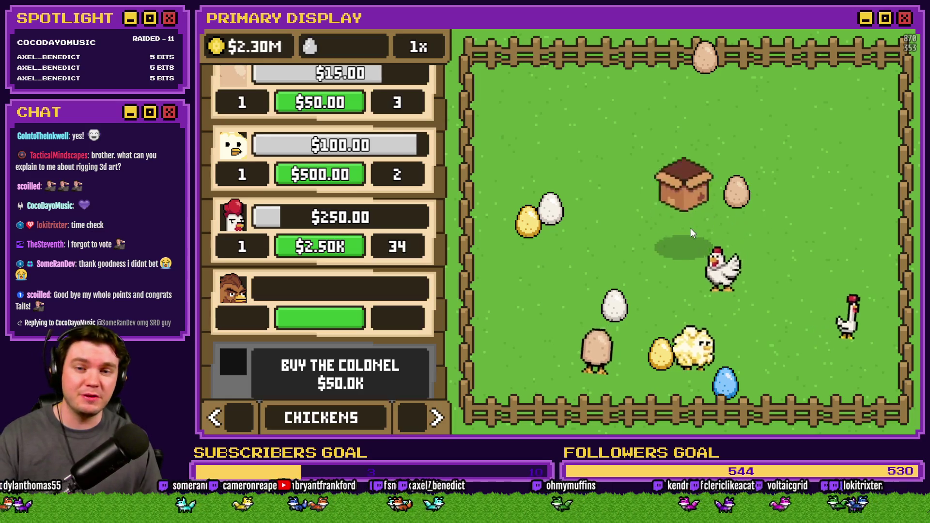
left_click(690, 228)
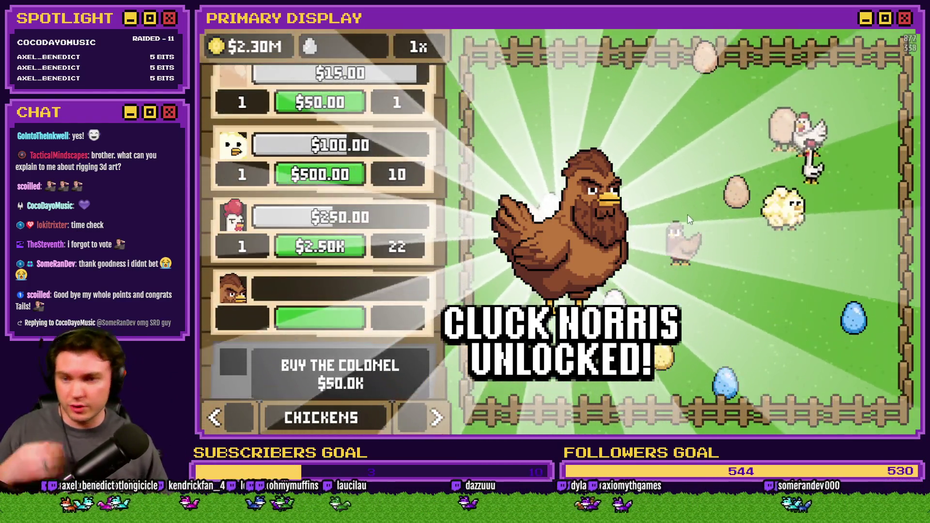
left_click(357, 374)
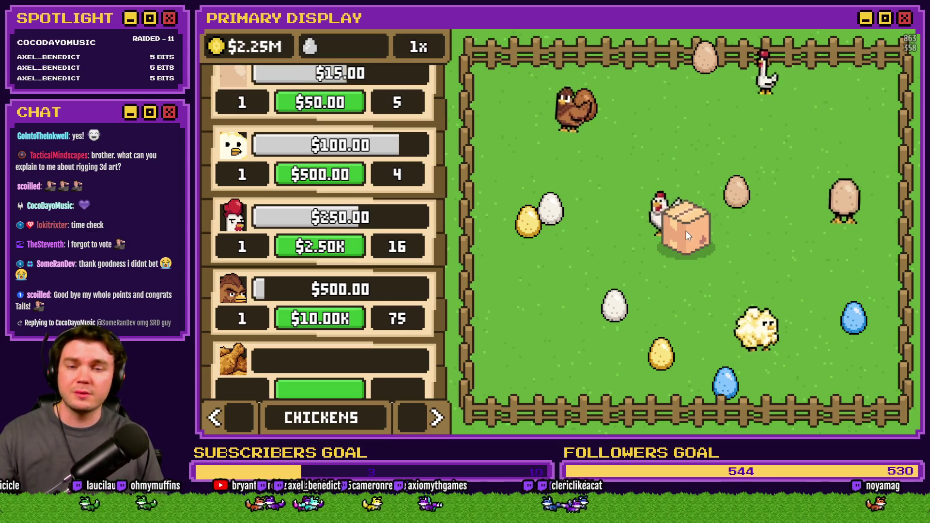
left_click(688, 233)
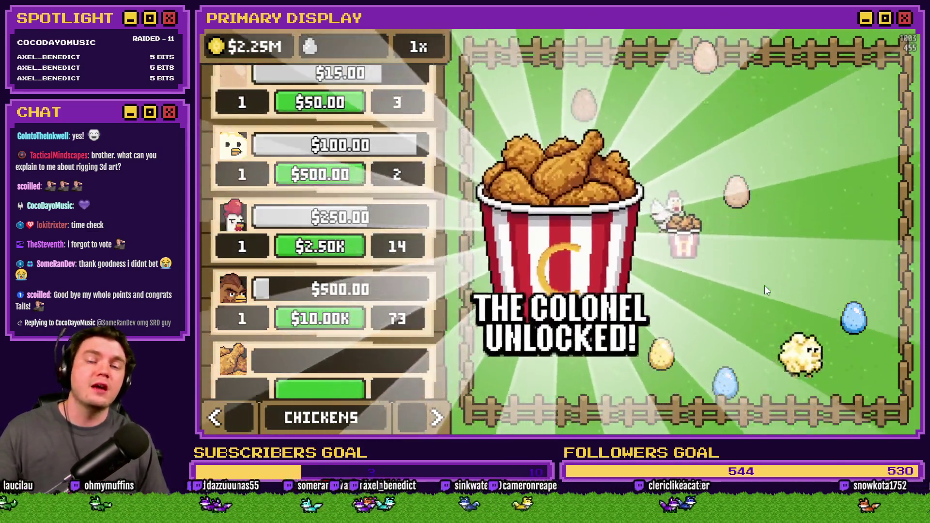
Buy and unbox the Rubber Chicken ($100.0K) and the Poultrygeist ($250.0K).
scroll(391, 167, "down", 3)
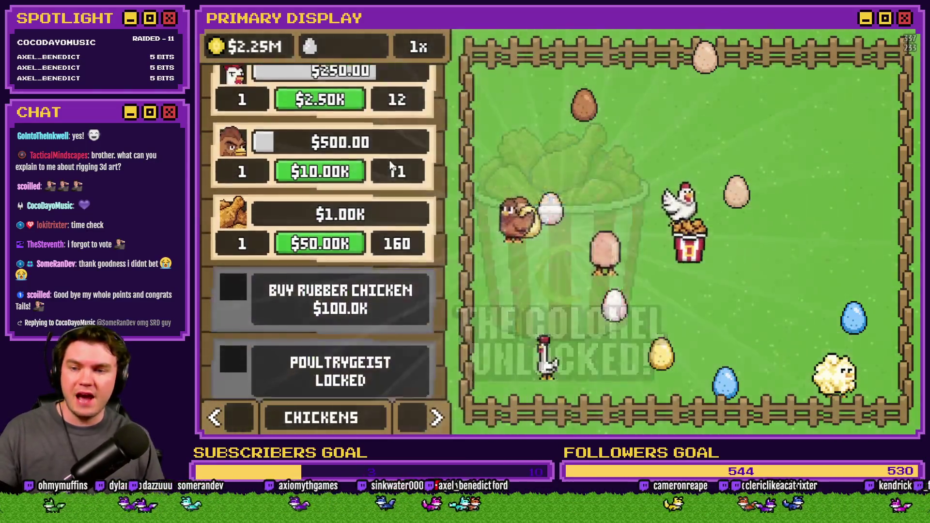
left_click(340, 299)
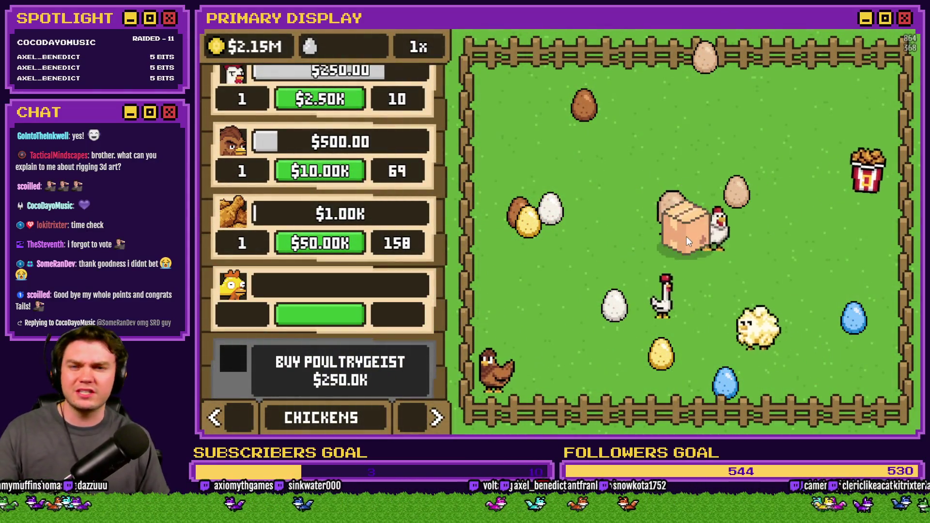
left_click(687, 237)
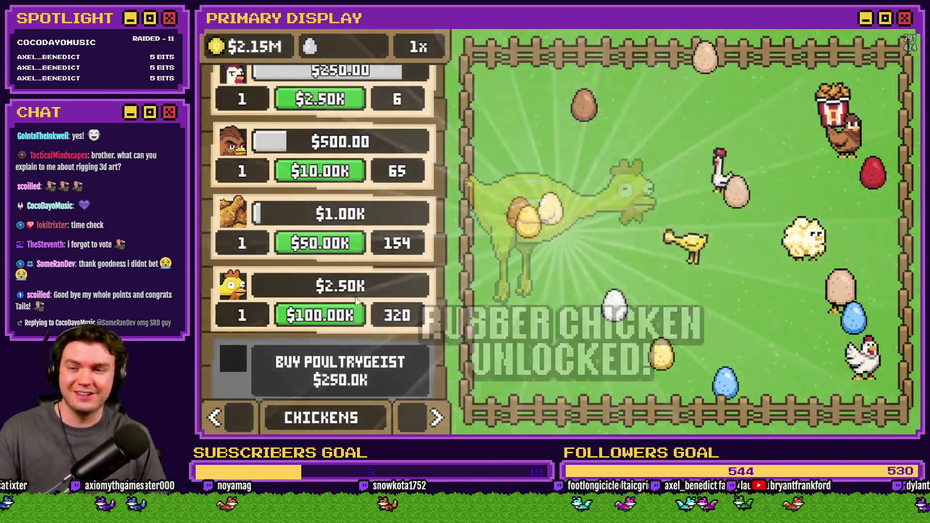
left_click(373, 298)
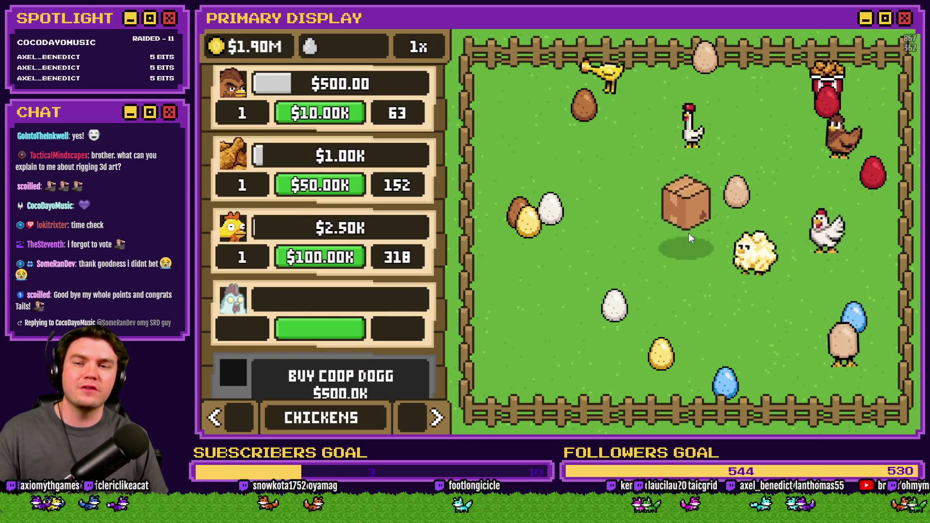
left_click(690, 235)
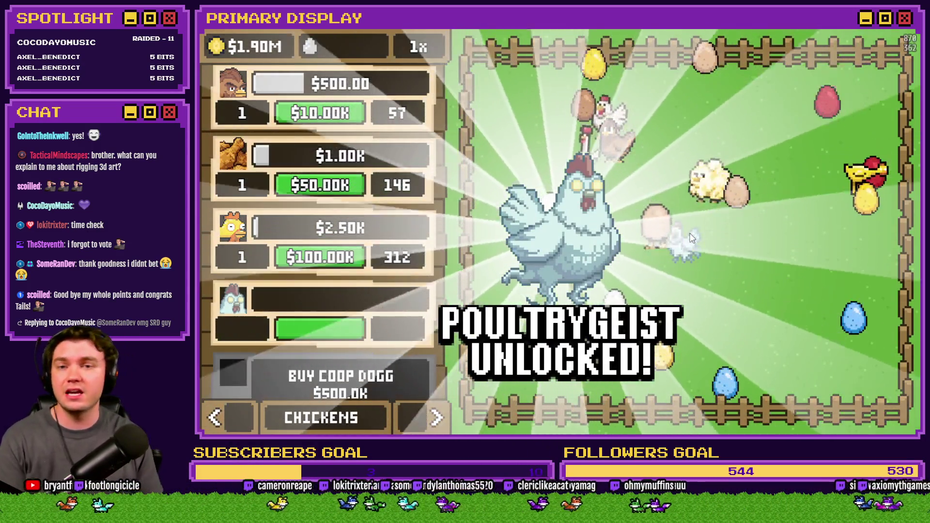
Buy and unbox Coop Dogg, then buy Goldie Oldie.
scroll(374, 213, "down", 1)
left_click(371, 289)
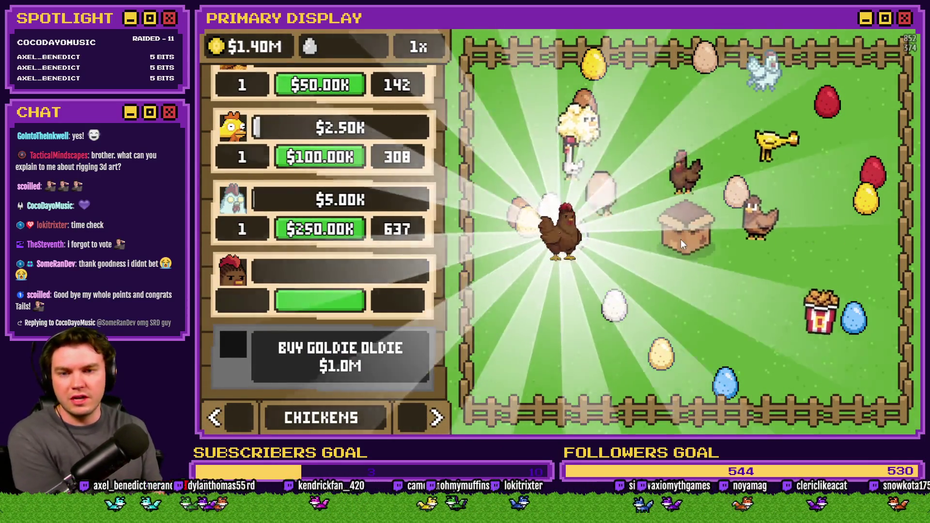
left_click(682, 238)
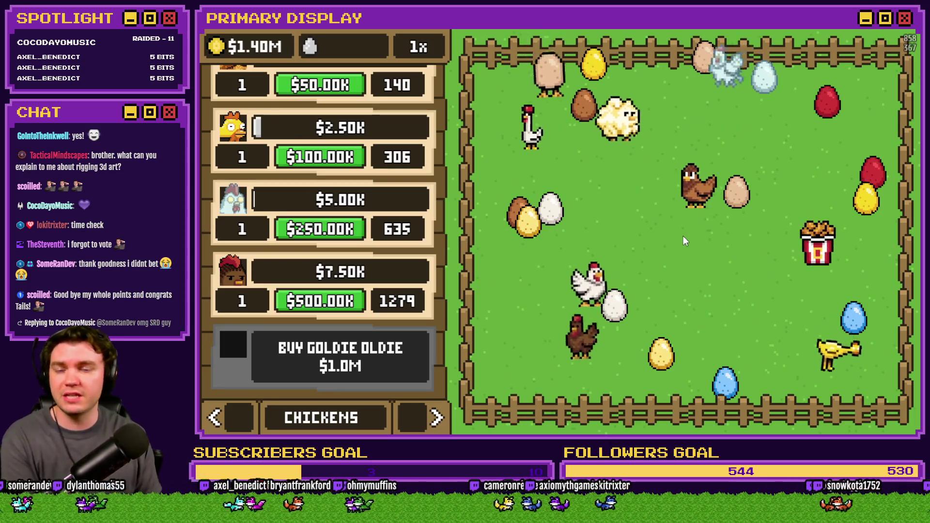
left_click(340, 357)
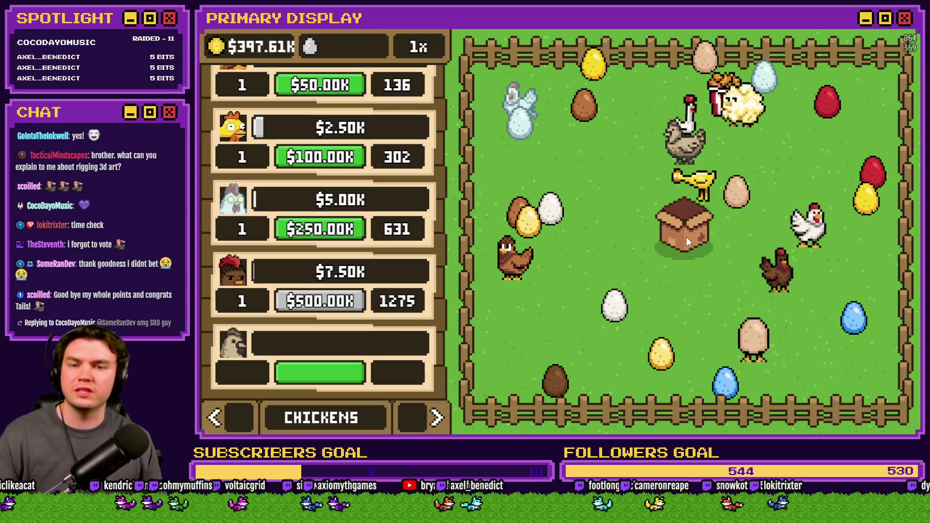
Open the Goldie Oldie crate and scroll the shop list back to the top.
left_click(687, 237)
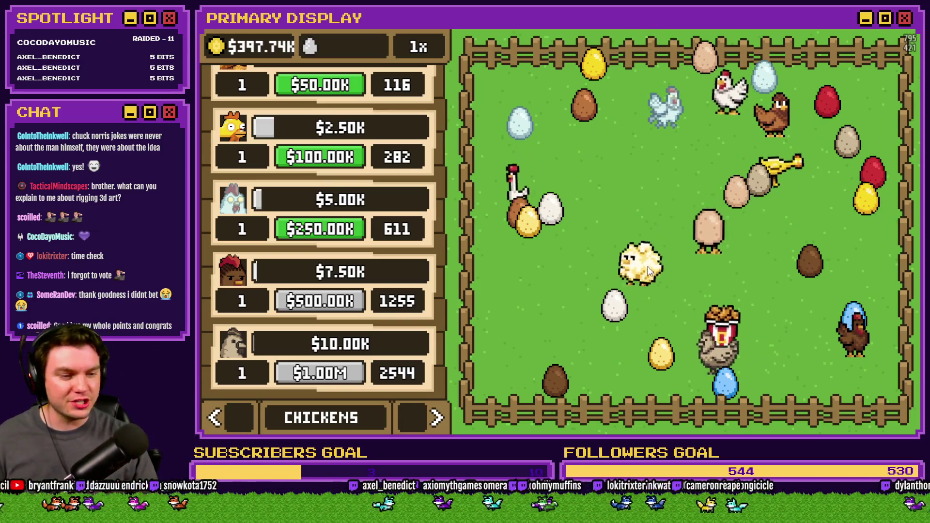
scroll(340, 353, "up", 1)
scroll(369, 263, "up", 5)
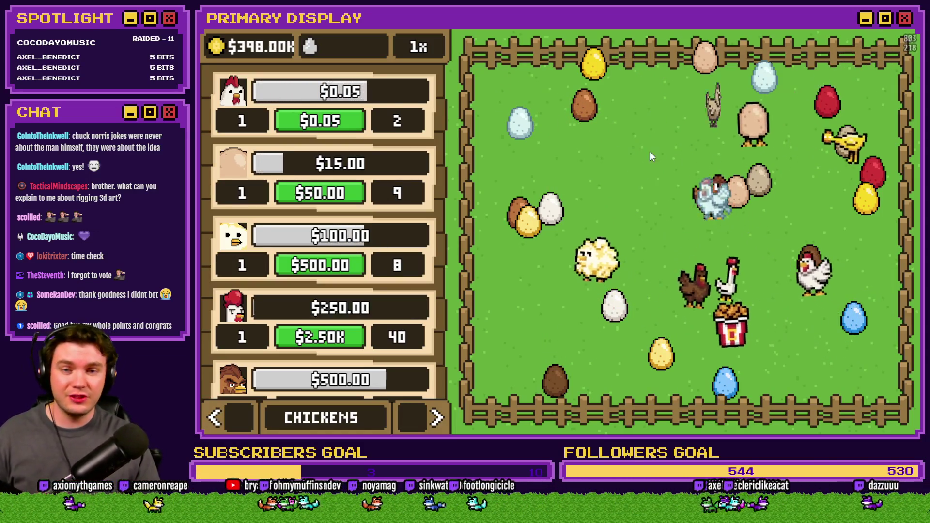
Close the playtest window and switch to the Unbawksed.psdc outfits mockup in Photoshop.
left_click(904, 19)
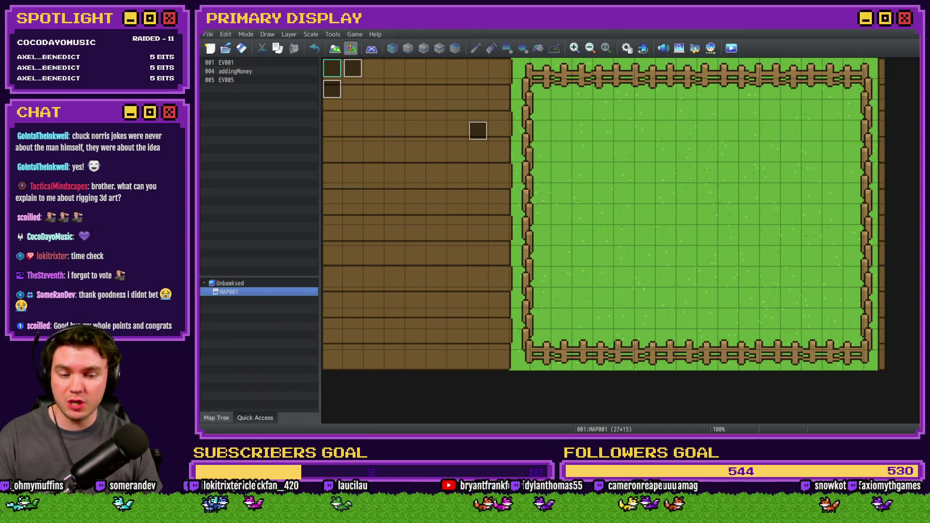
key("alt+Tab")
scroll(475, 252, "down", 5)
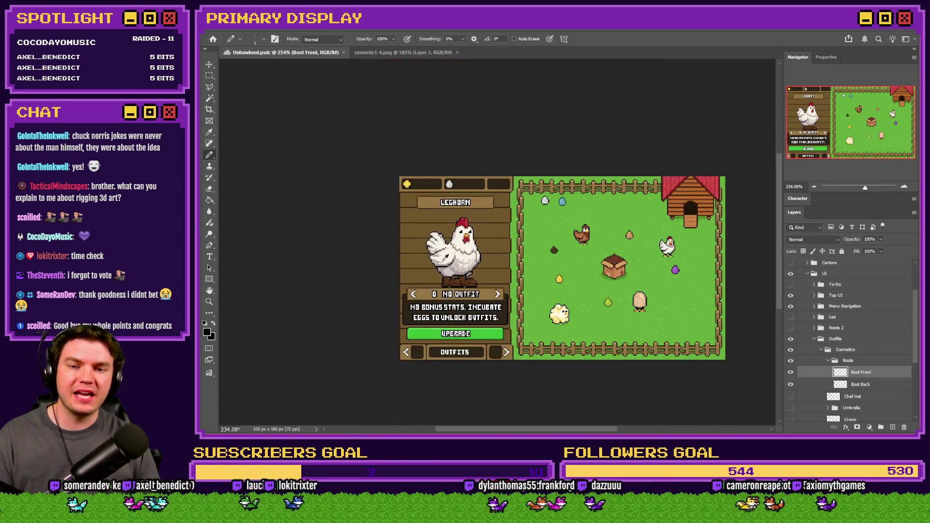
Show and then hide the Idle Battler group in Layers, then save Unbawksed with Ctrl+S.
scroll(475, 252, "up", 2)
scroll(813, 313, "up", 3)
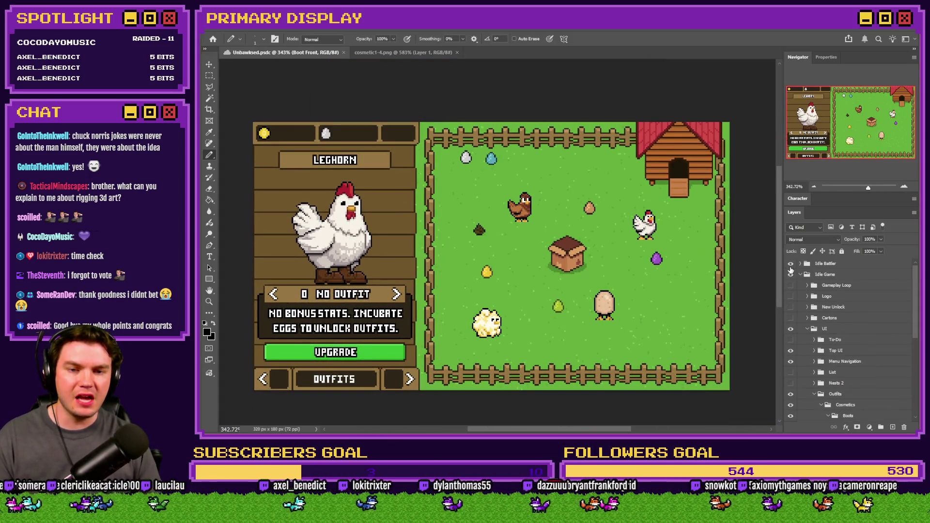
left_click(791, 264)
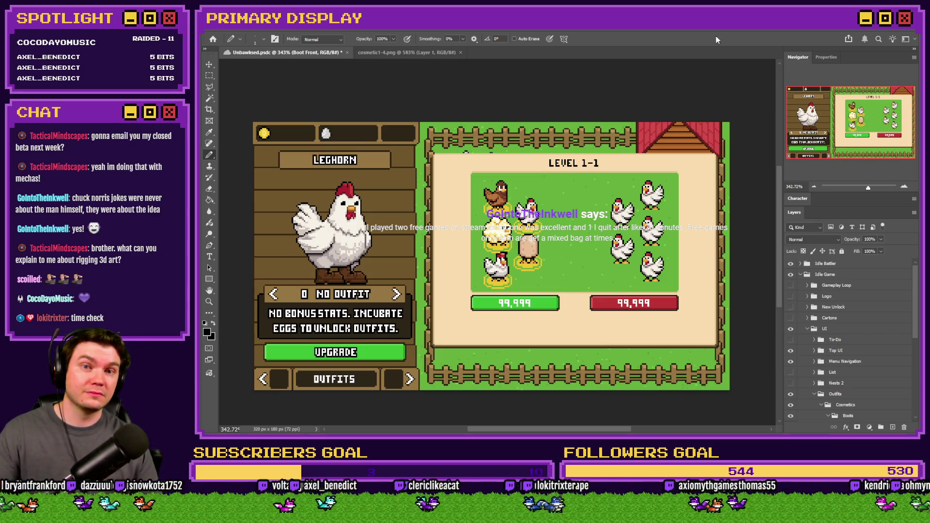
left_click(790, 264)
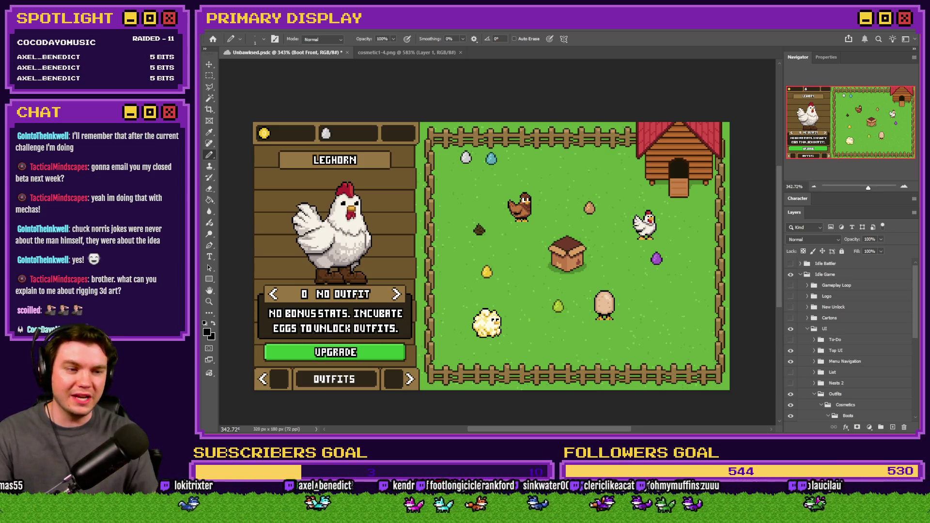
key("ctrl+s")
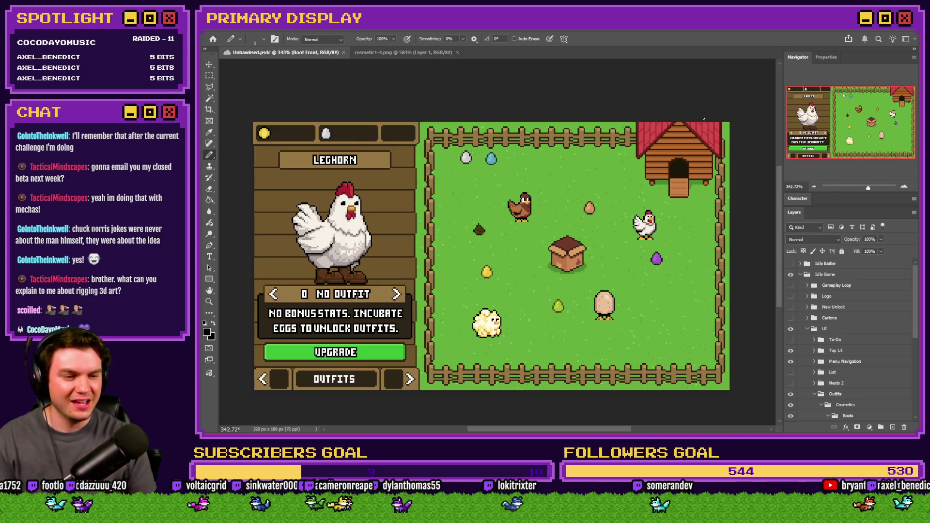
scroll(733, 134, "down", 2)
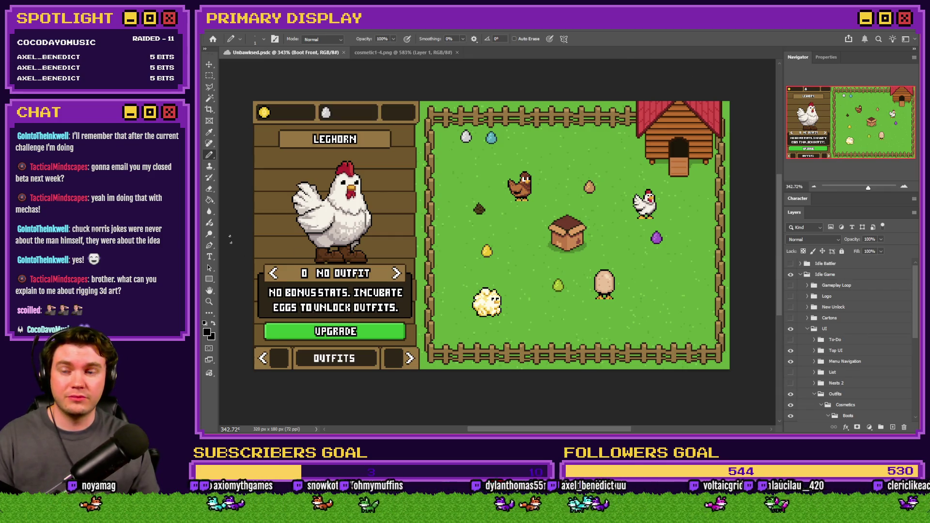
scroll(313, 228, "up", 5)
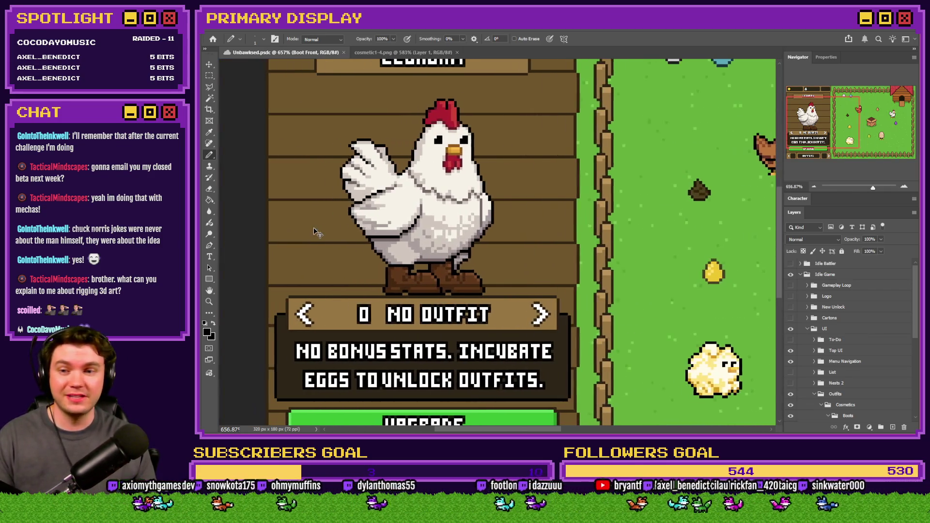
scroll(357, 236, "down", 3)
scroll(358, 232, "up", 3)
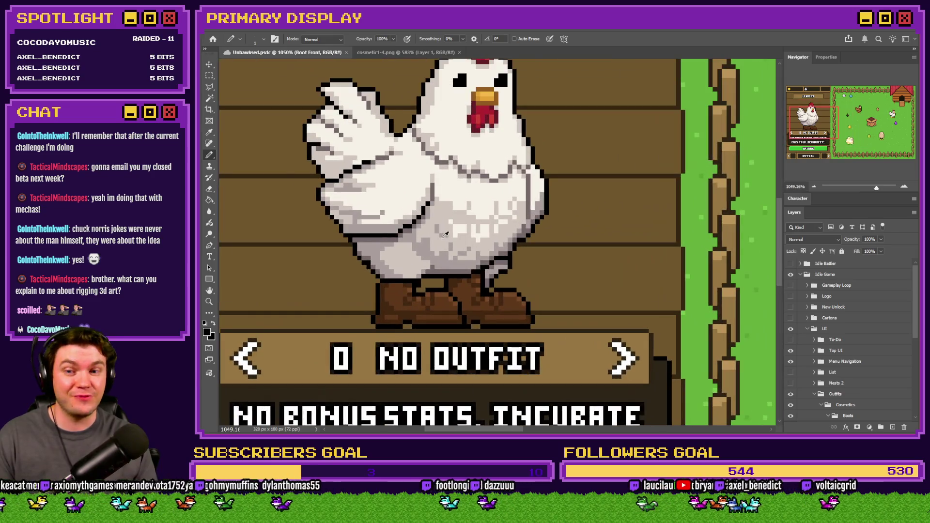
left_click(209, 75)
scroll(866, 351, "down", 3)
scroll(866, 350, "down", 5)
left_click(828, 329)
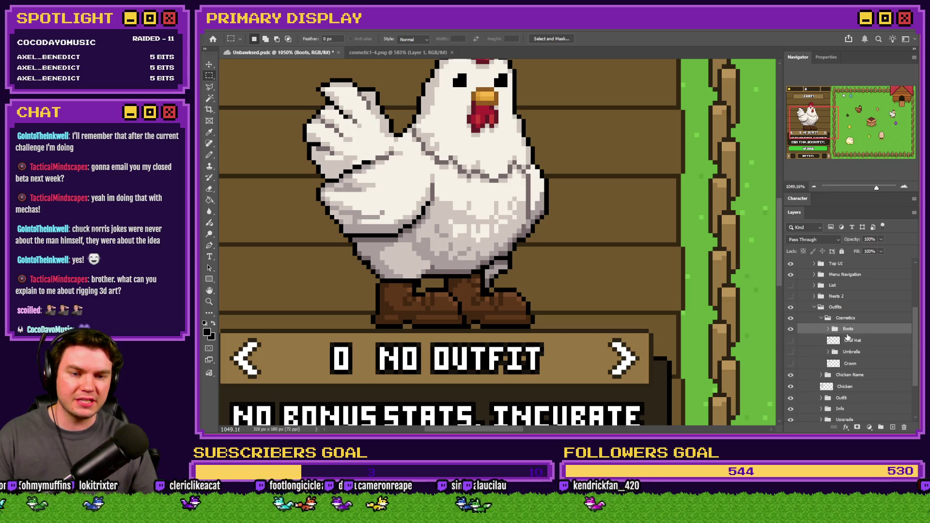
left_click(791, 341)
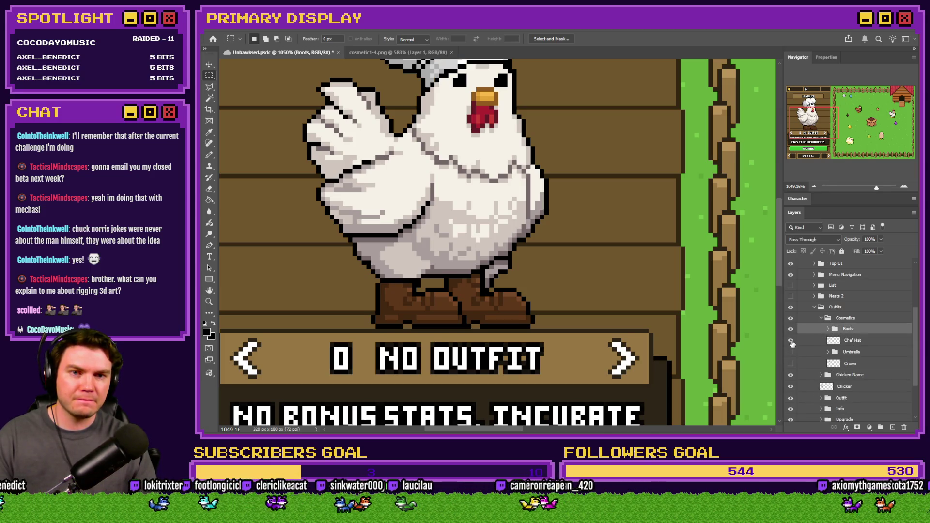
scroll(761, 334, "down", 5)
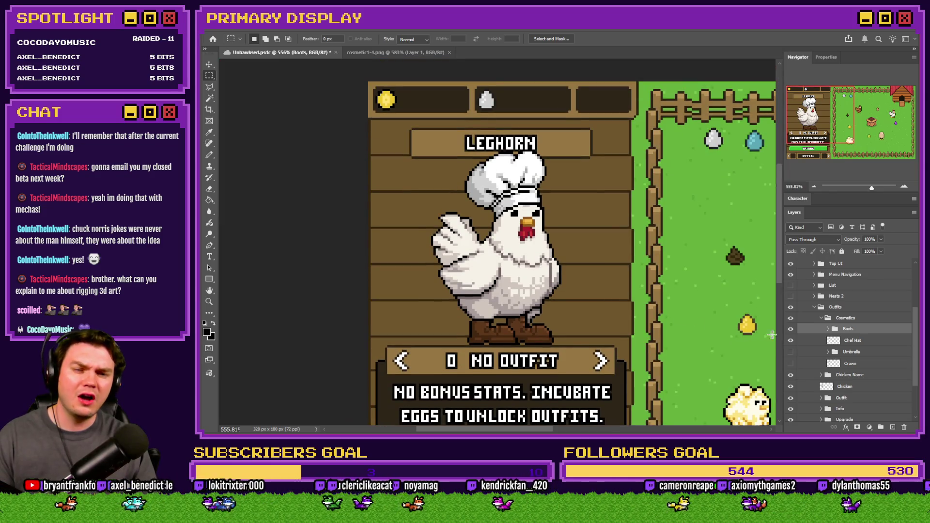
left_click(791, 341)
left_click(791, 351)
left_click(790, 352)
left_click(791, 363)
left_click(790, 363)
left_click(790, 352)
left_click(791, 341)
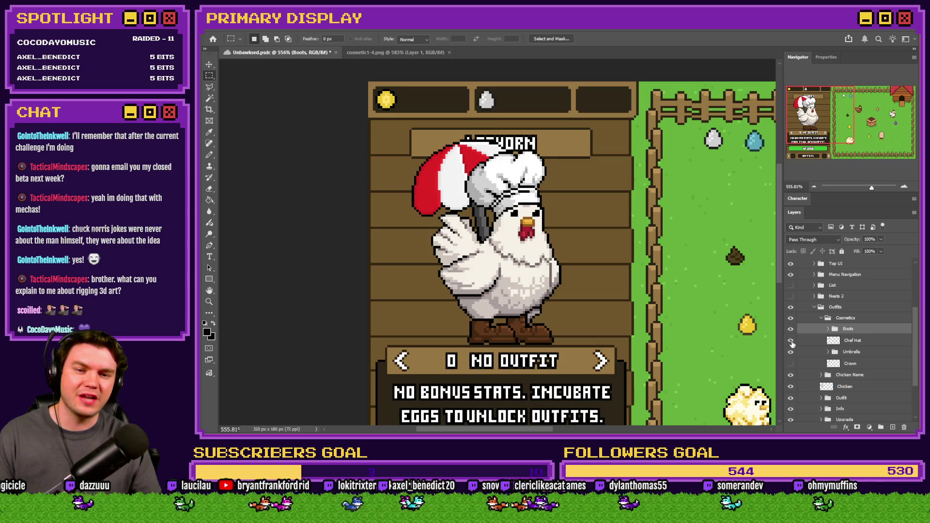
left_click(790, 340)
left_click(791, 352)
left_click(791, 363)
left_click(790, 351)
left_click(791, 341)
left_click(790, 342)
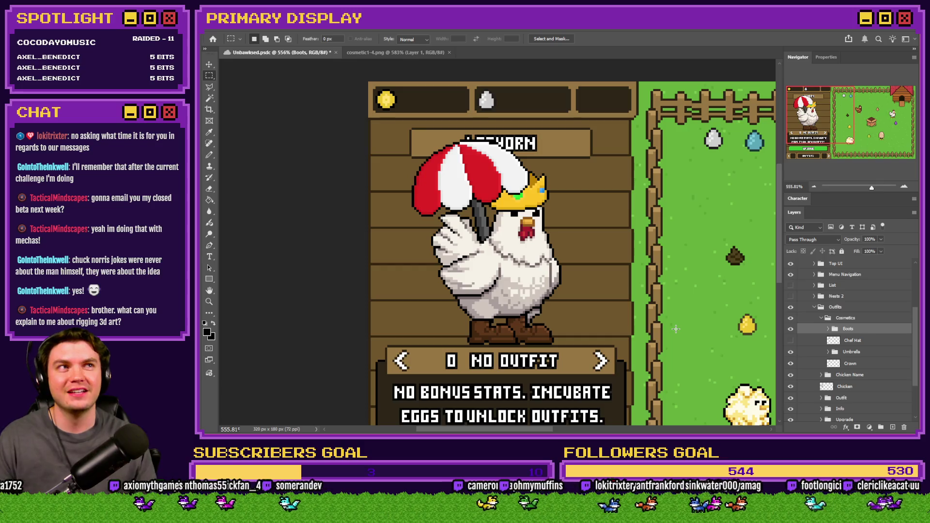
left_click(791, 352)
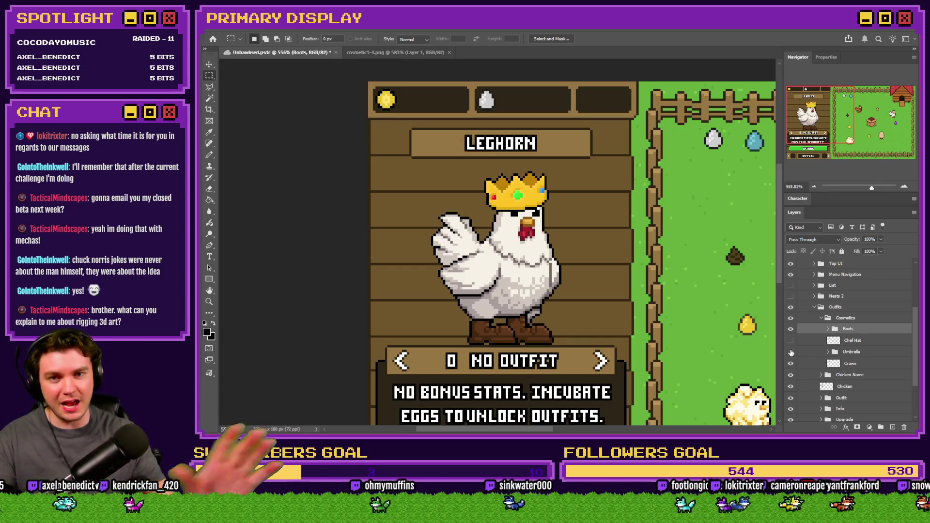
left_click(793, 364)
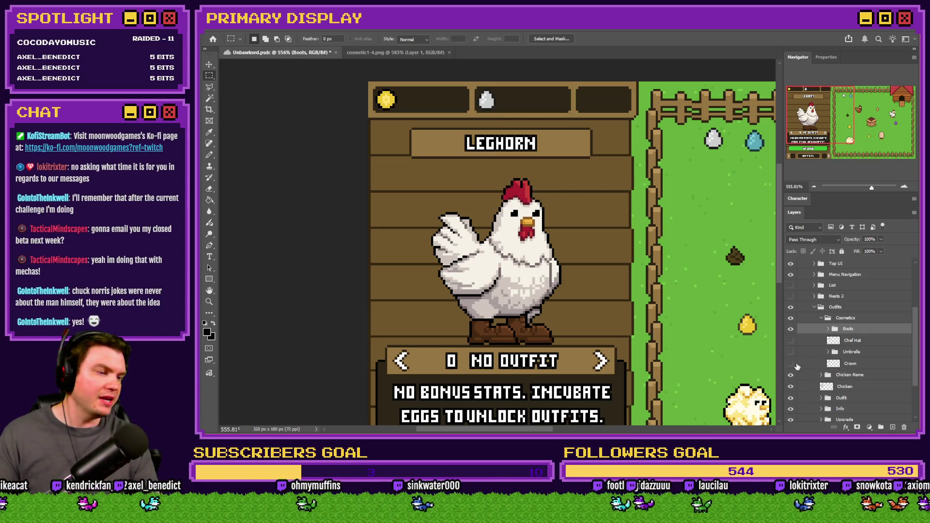